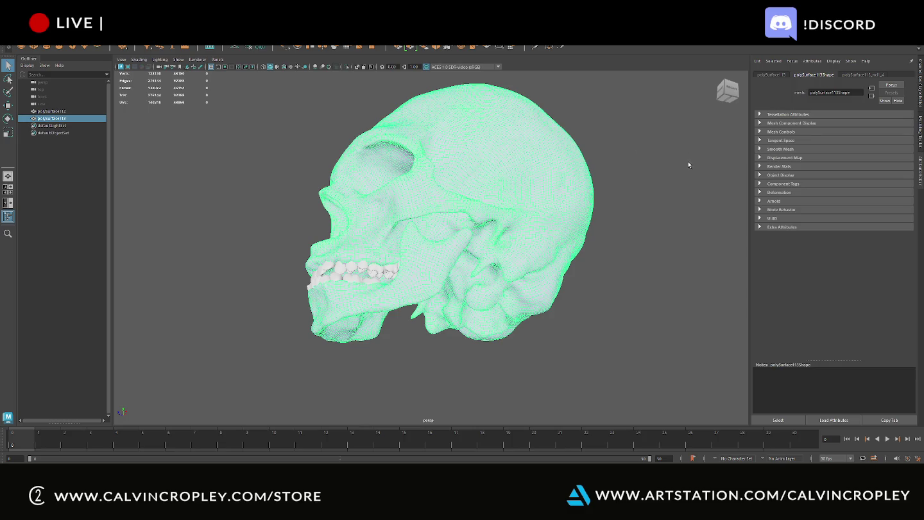
Orbit the skull to inspect its front and back, then bring up the UV menu
left_click_drag(598, 218, 638, 235)
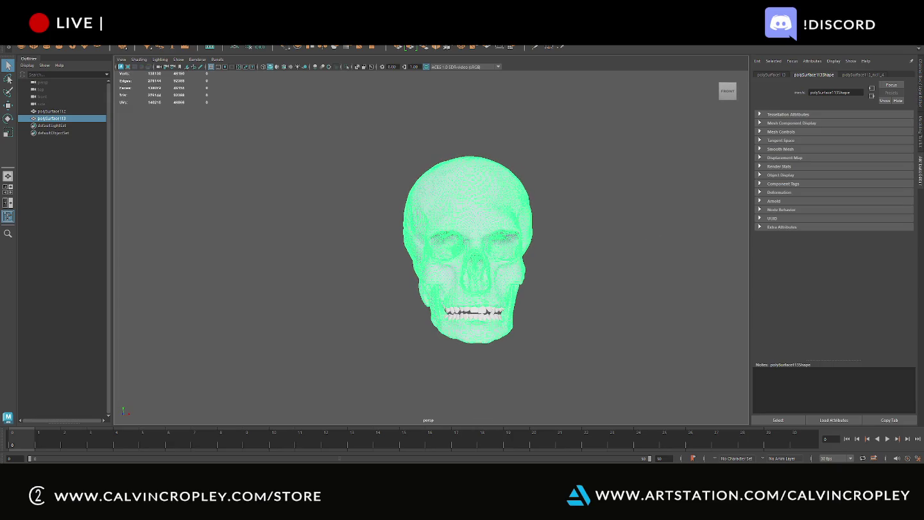
mouse_move(600, 270)
left_mouse_down("alt")
mouse_move(446, 267)
mouse_move(451, 188)
left_mouse_up("alt")
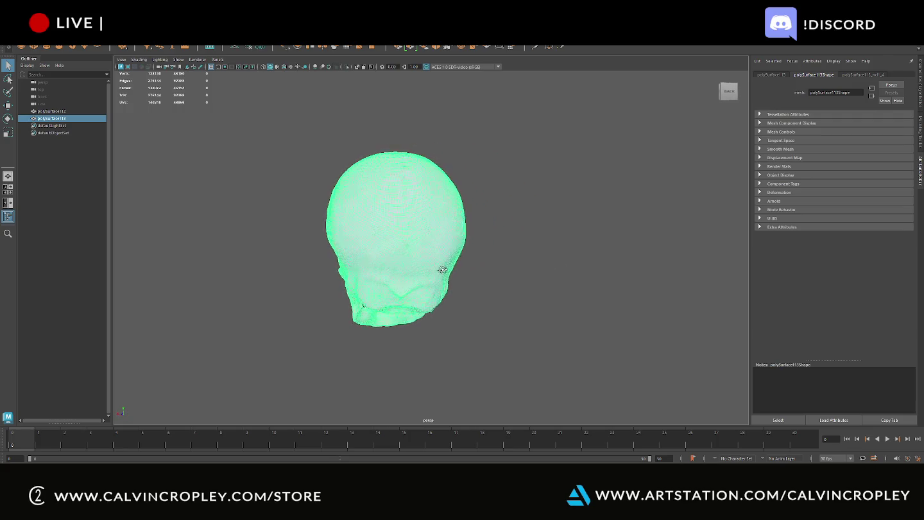
left_click(291, 40)
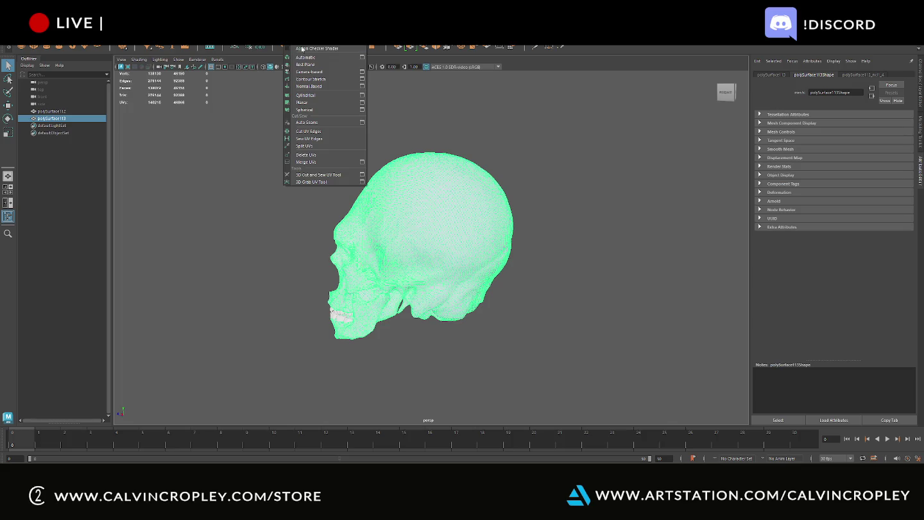
Apply UV > Automatic mapping to the skull mesh polySurface113
left_click(305, 61)
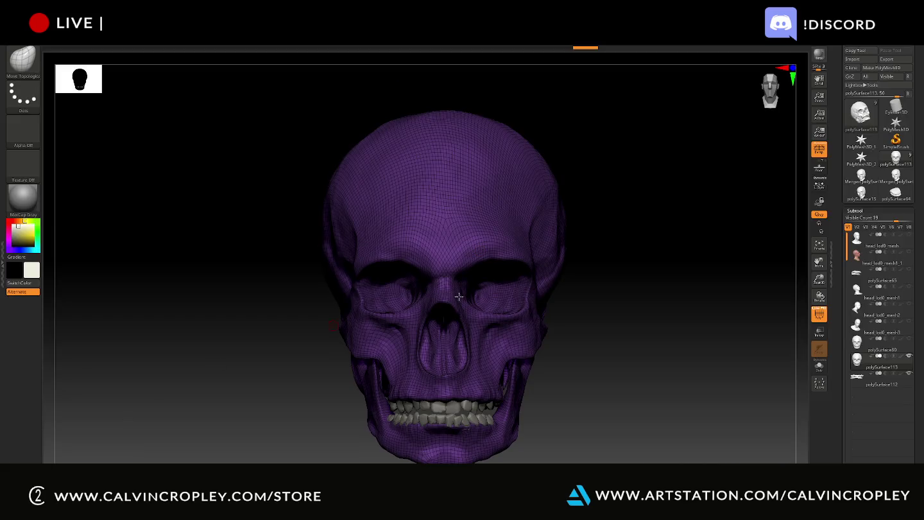
Flatten the skull's UVs in UV Master to inspect the layout, then UnFlatten back to 3D
left_click(502, 58)
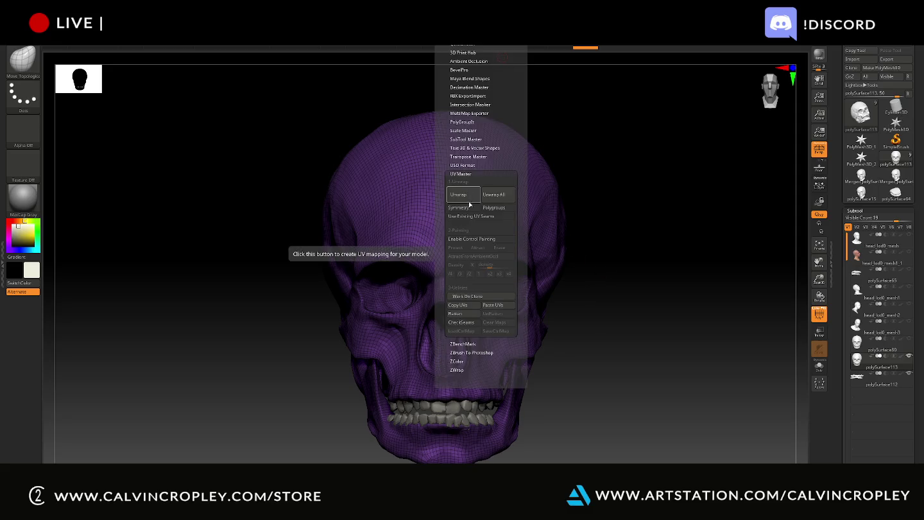
left_click(471, 315)
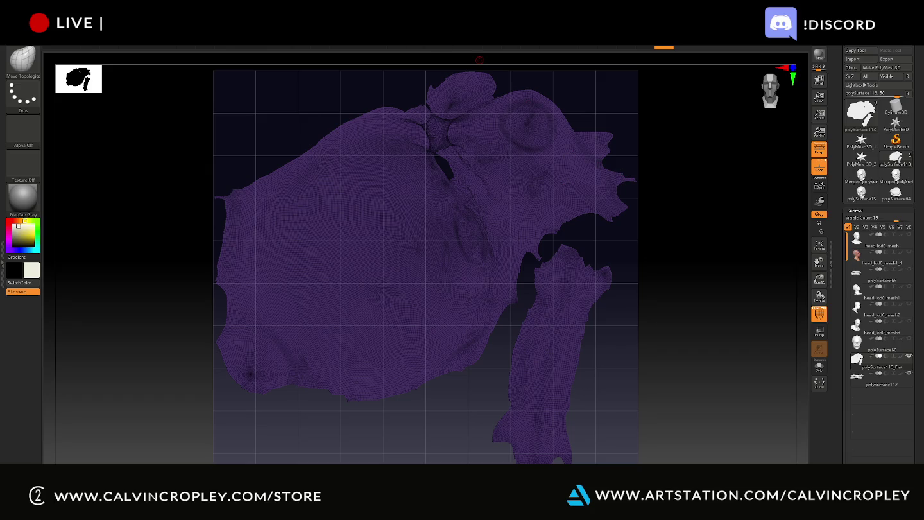
left_click(480, 59)
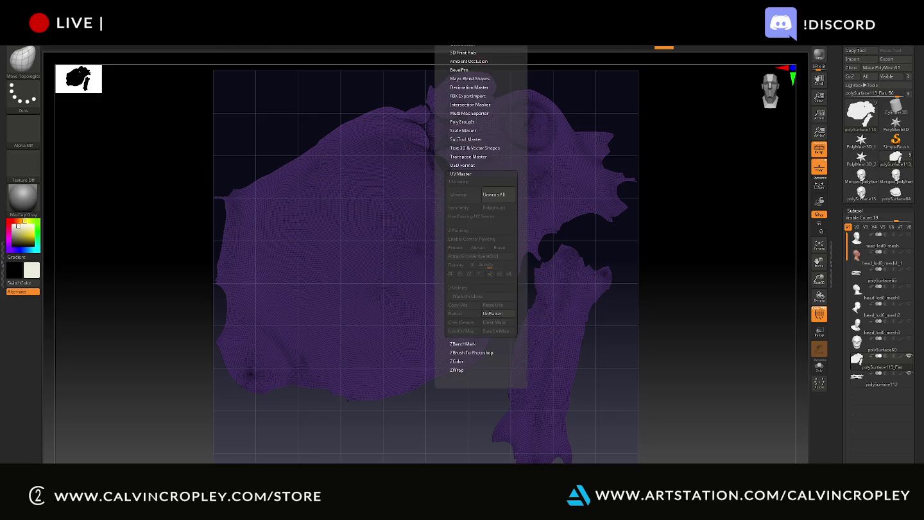
left_click(502, 315)
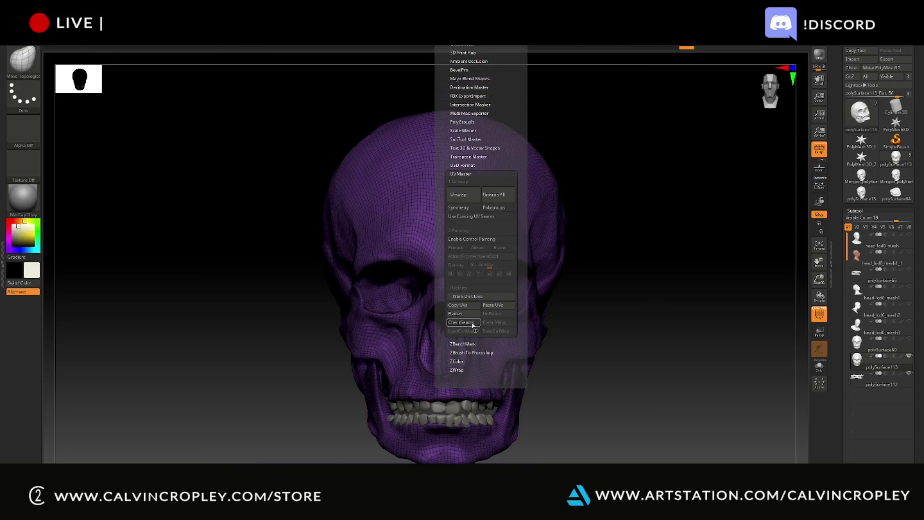
Show the skull's UV seams with CheckSeams and rotate to the back of the head
left_click(473, 325)
mouse_move(647, 303)
left_mouse_down()
mouse_move(551, 303)
mouse_move(581, 293)
left_mouse_up()
right_click_drag(581, 294, 443, 101)
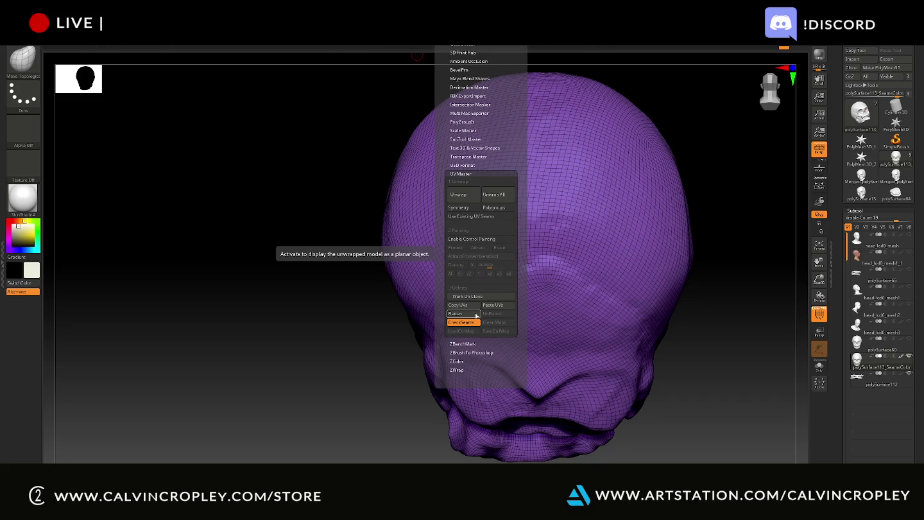
Enable Control Painting in UV Master and activate Protect mode
left_click(472, 239)
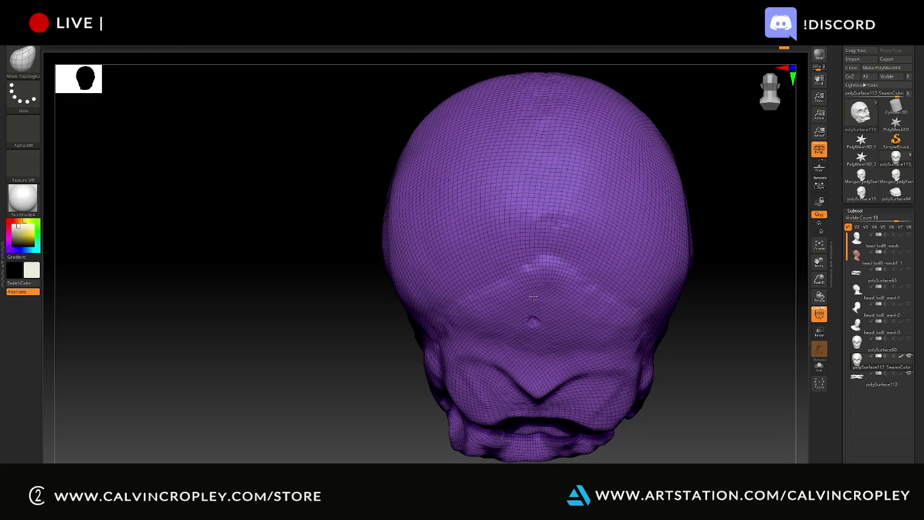
left_click(452, 54)
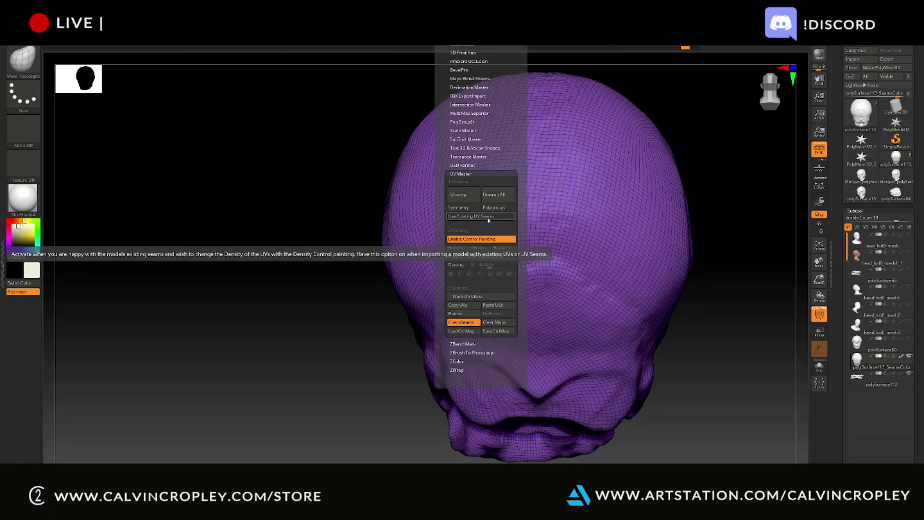
left_click(456, 248)
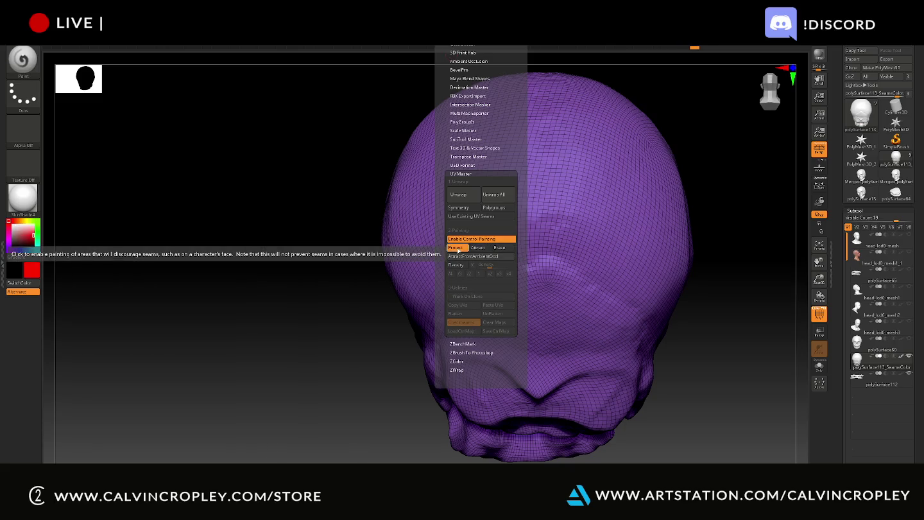
Toggle the UV Master Protect paint mode back off
left_click(456, 247)
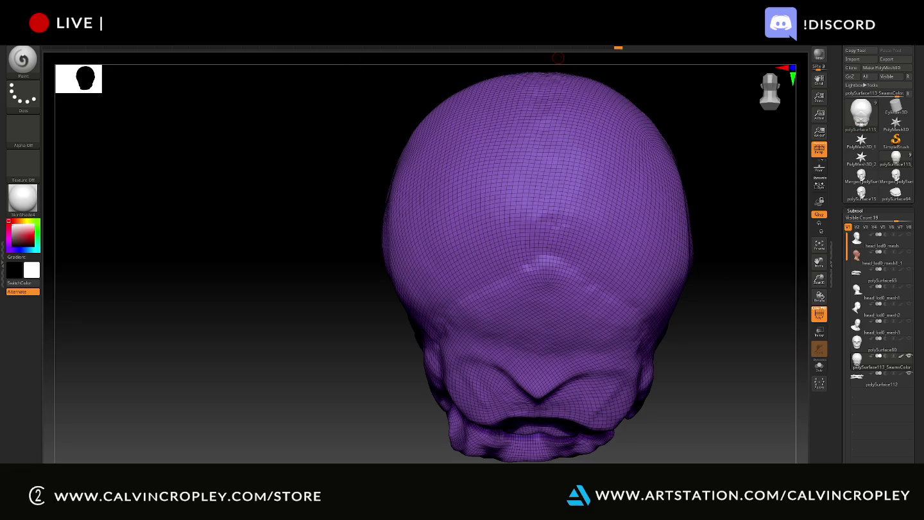
Flatten the skull in UV Master to view its two UV islands, then switch back to Maya
key("space")
key("p")
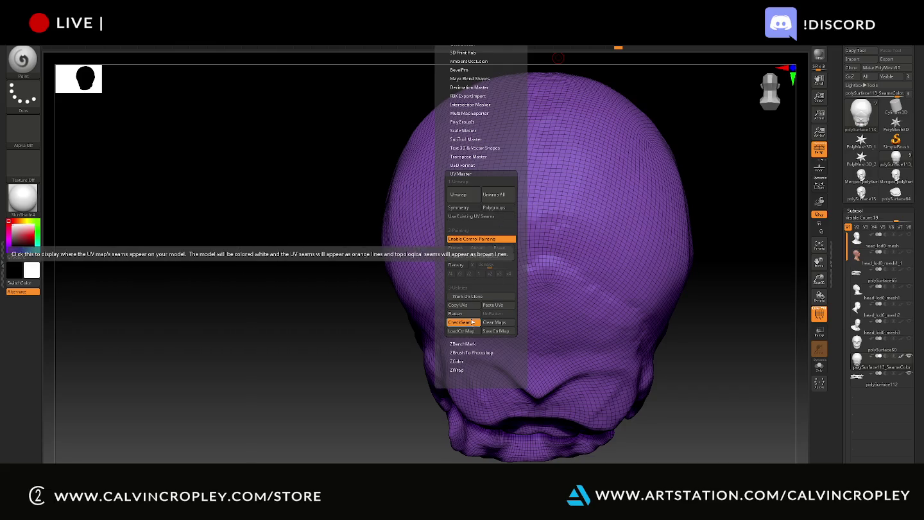
left_click(471, 316)
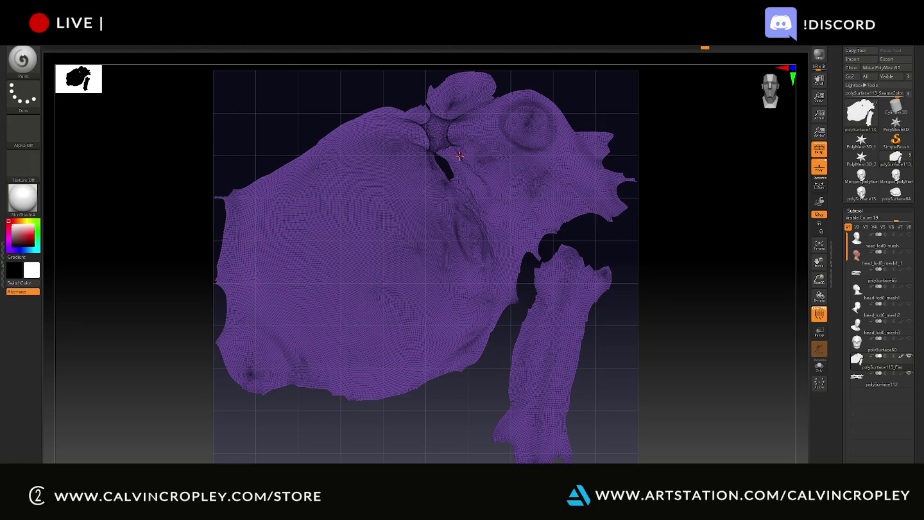
left_click(449, 54)
left_click(450, 54)
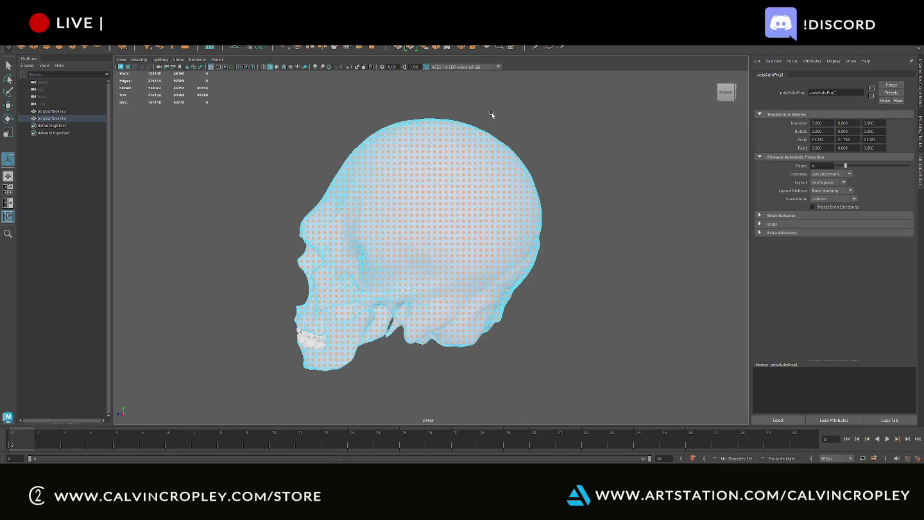
key("alt+Tab")
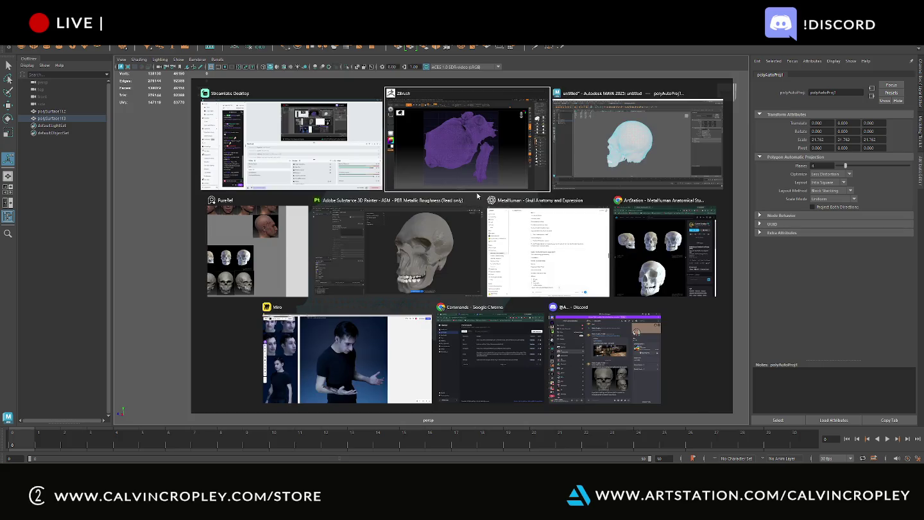
In Substance Painter, create a new project from low1.fbx and discard the old project's changes
left_click(448, 231)
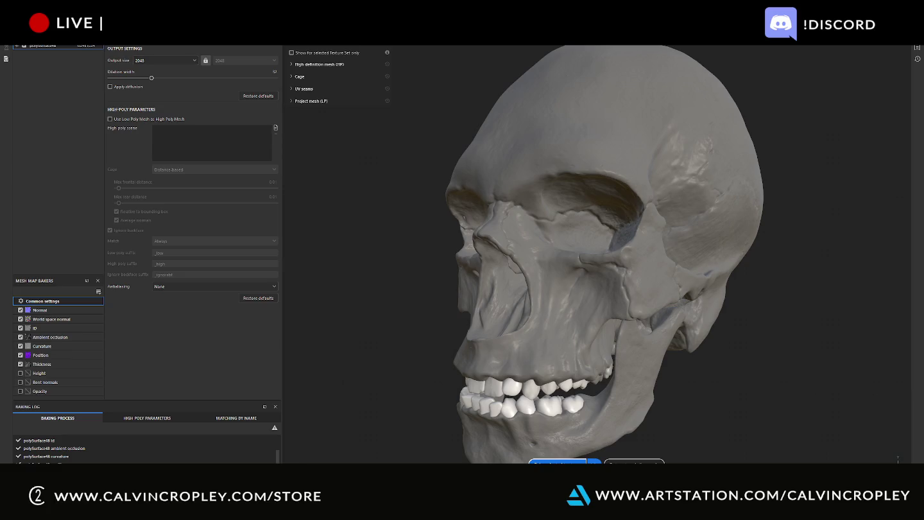
key("alt+f")
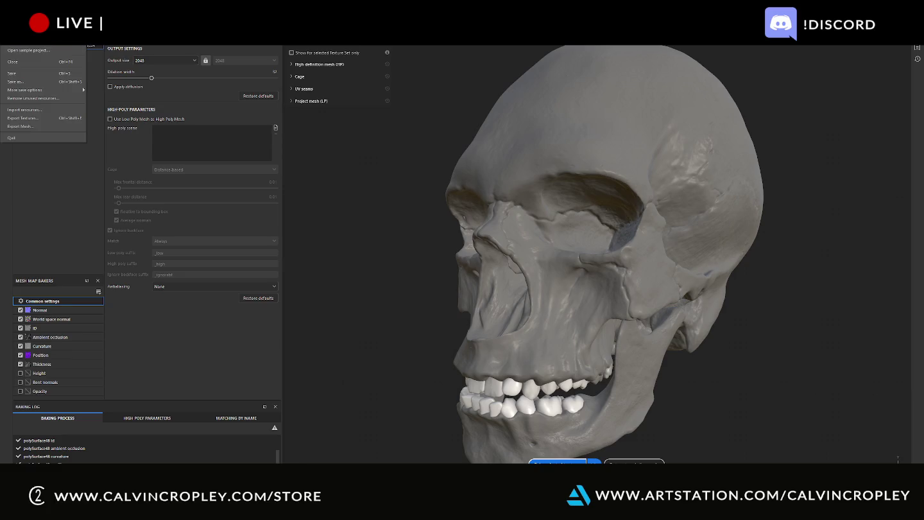
key("ctrl+n")
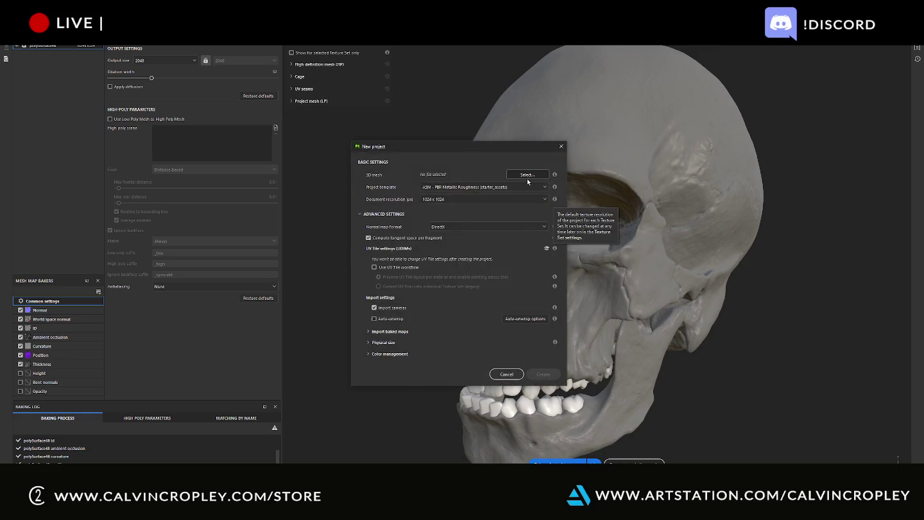
left_click(527, 175)
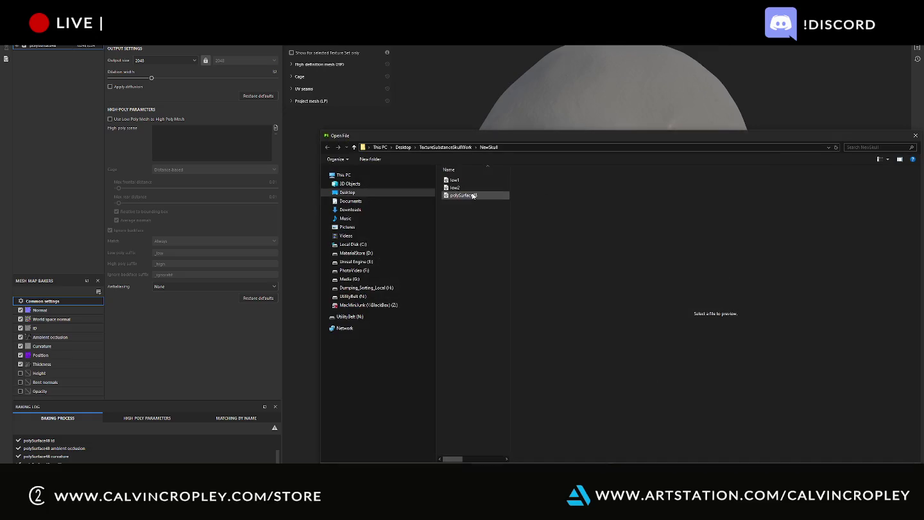
double_click(504, 180)
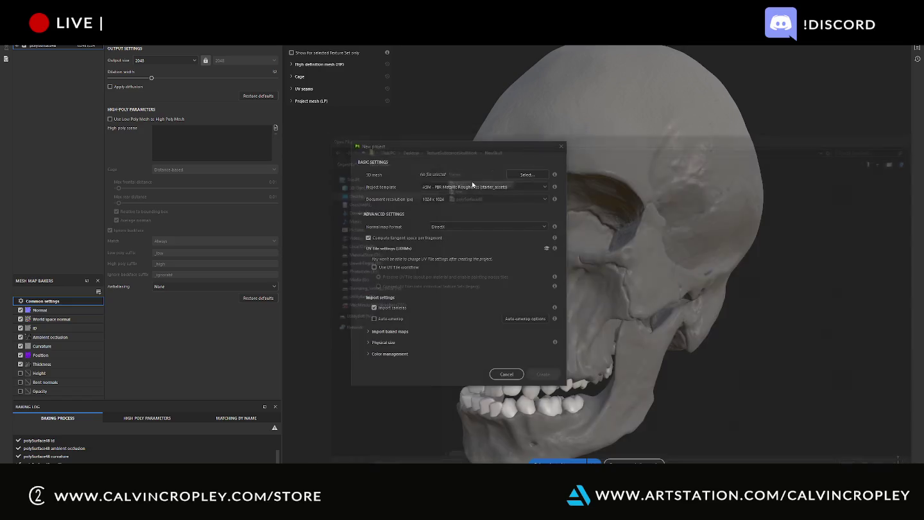
left_click(541, 374)
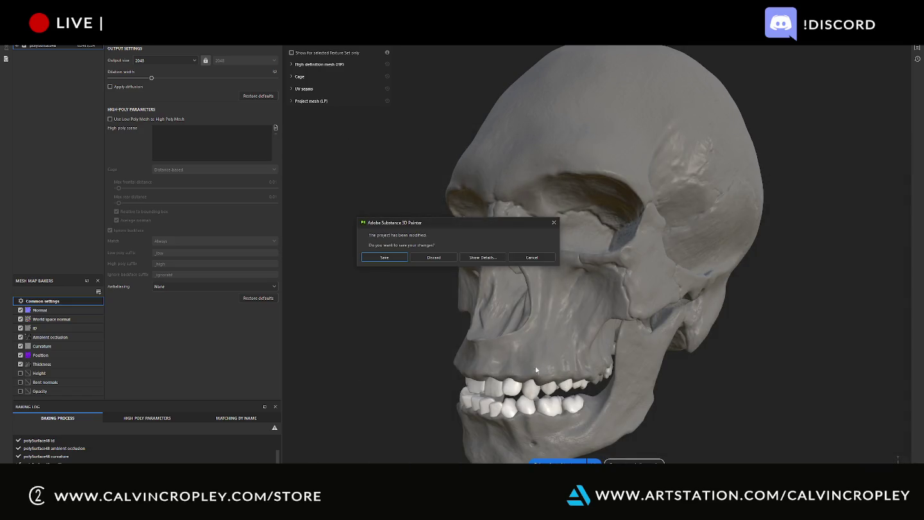
left_click(443, 258)
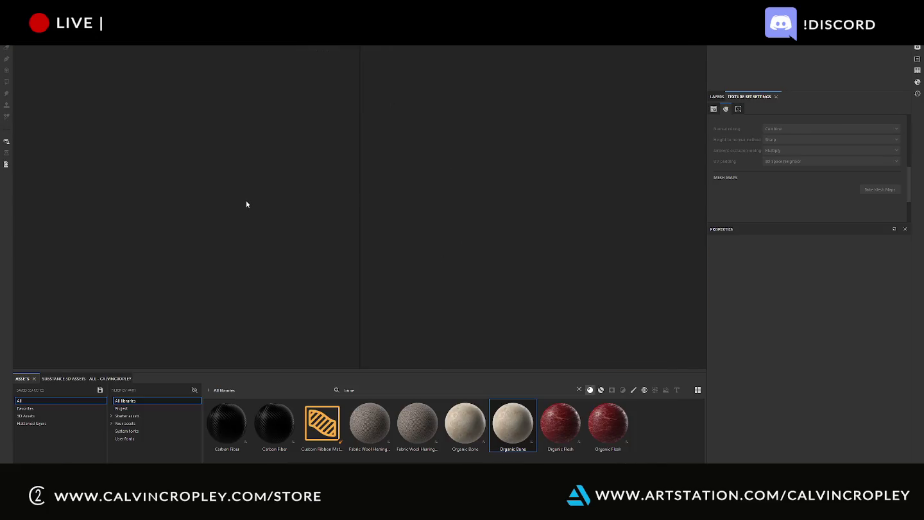
Open the Settings and Project configuration dialogs, cancelling both without changes
scroll(290, 251, "down", 3)
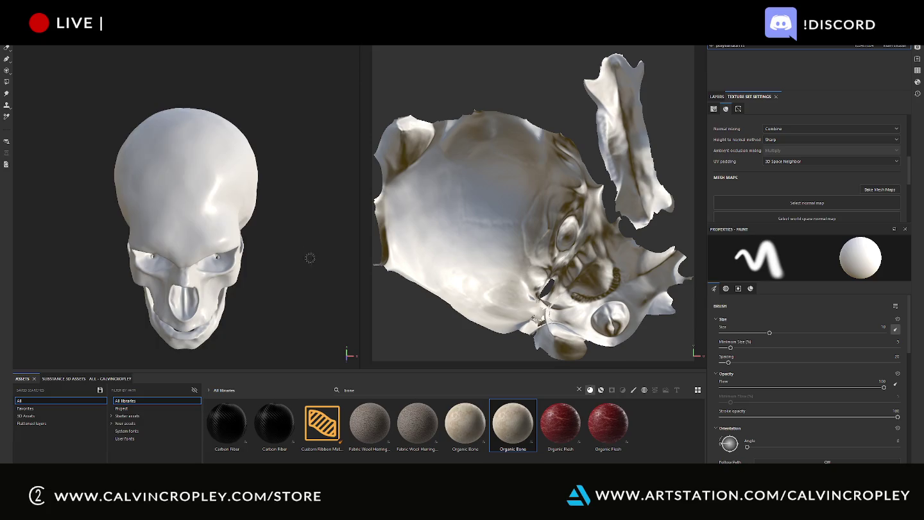
left_click_drag(310, 251, 272, 196, "alt")
key("alt+e")
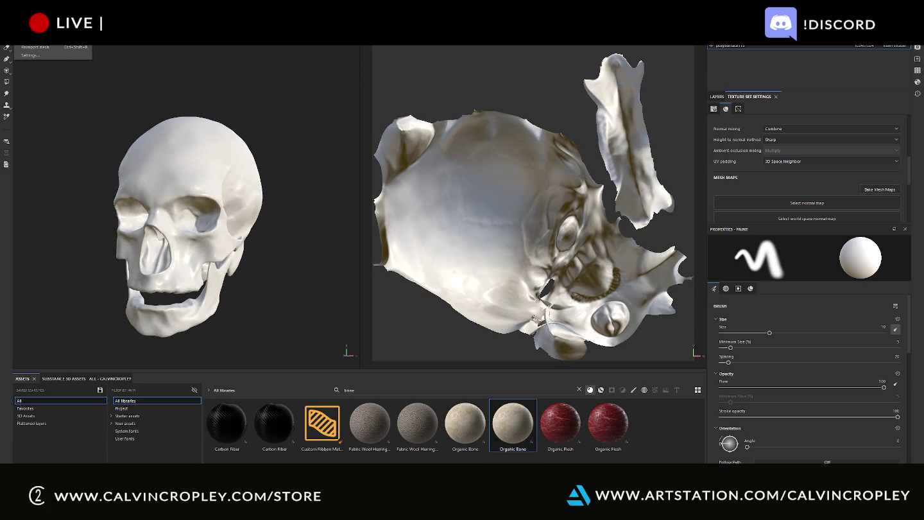
left_click(30, 55)
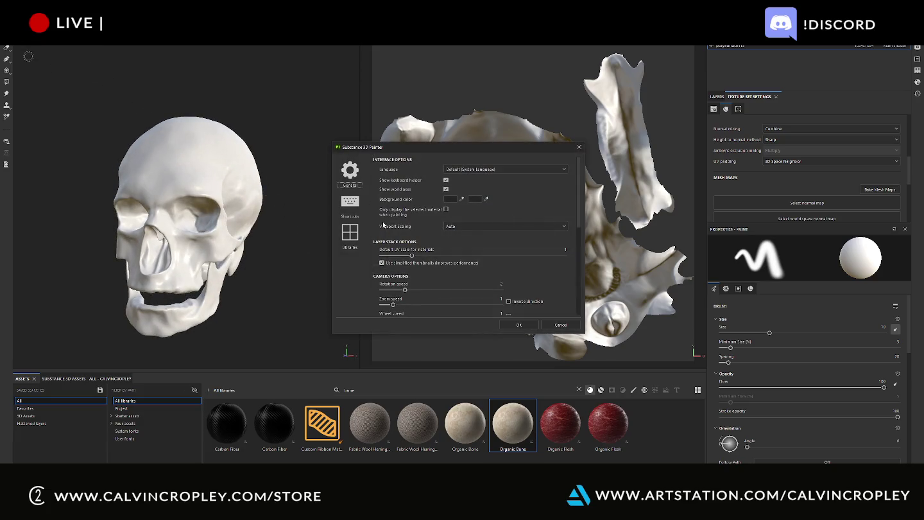
left_click(560, 325)
key("alt+e")
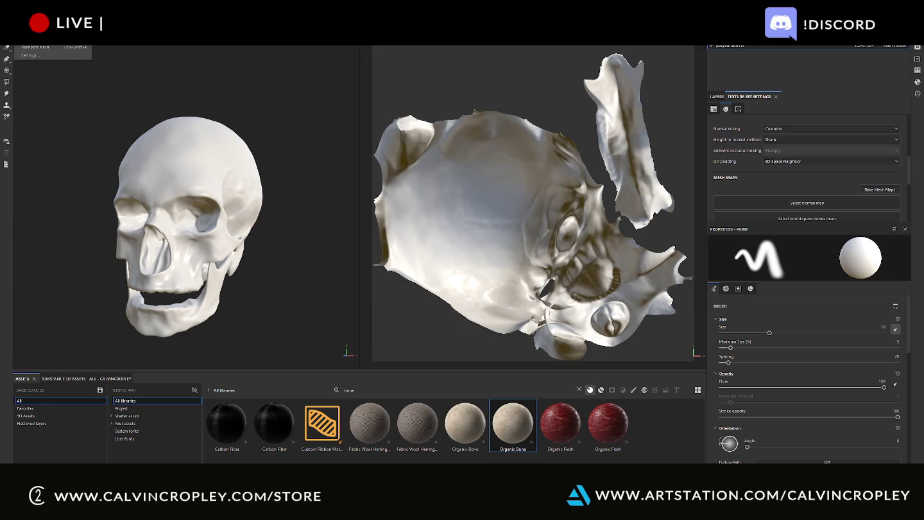
left_click(36, 38)
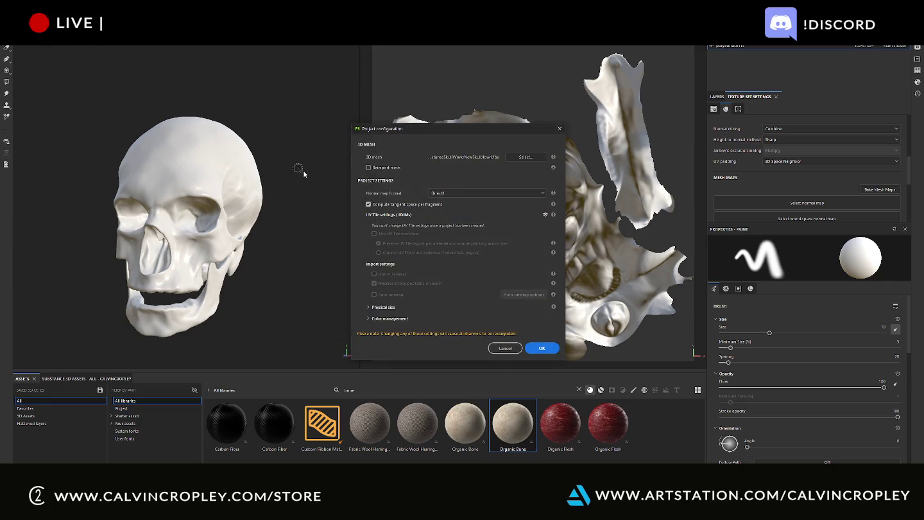
left_click(506, 348)
Create a new project from the low1 FBX mesh, discarding the previous project's changes
left_click(13, 39)
left_click(22, 51)
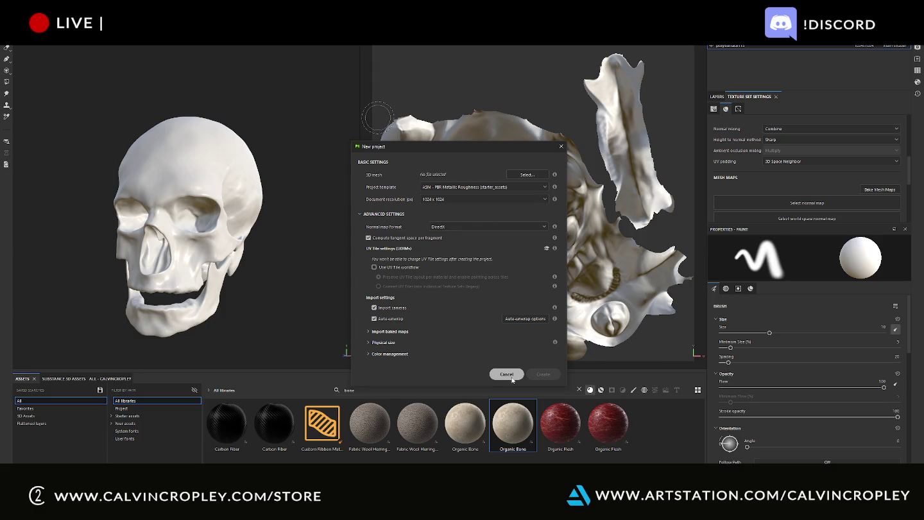
left_click(529, 174)
double_click(460, 179)
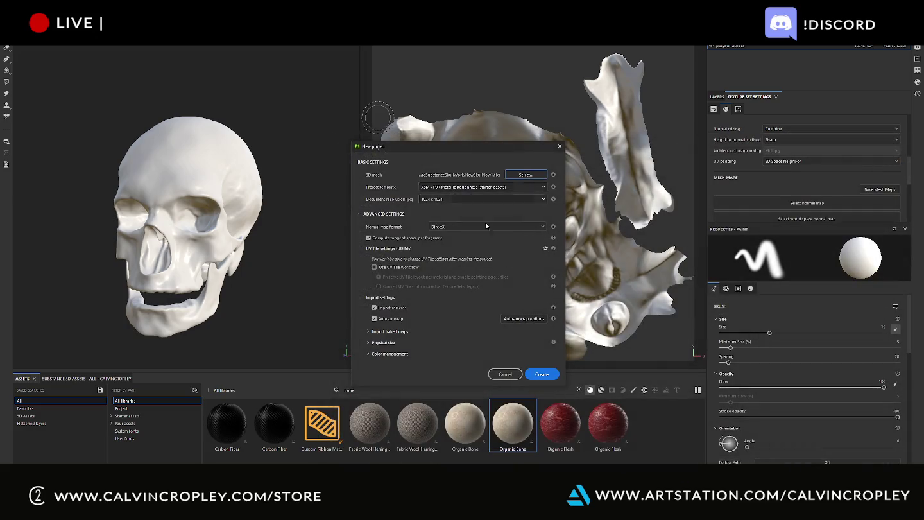
left_click(540, 373)
left_click(449, 258)
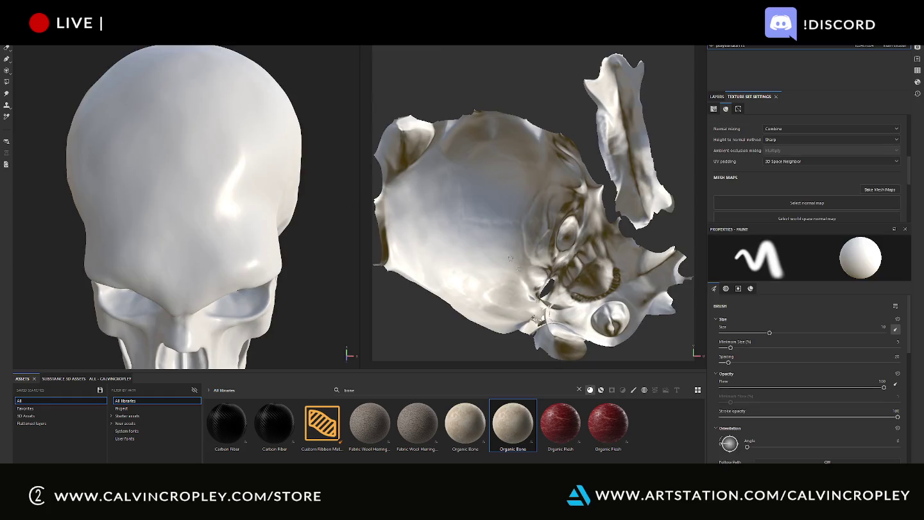
Zoom and orbit to inspect the newly loaded skull and its UV layout
scroll(545, 302, "up", 3)
scroll(545, 302, "up", 3)
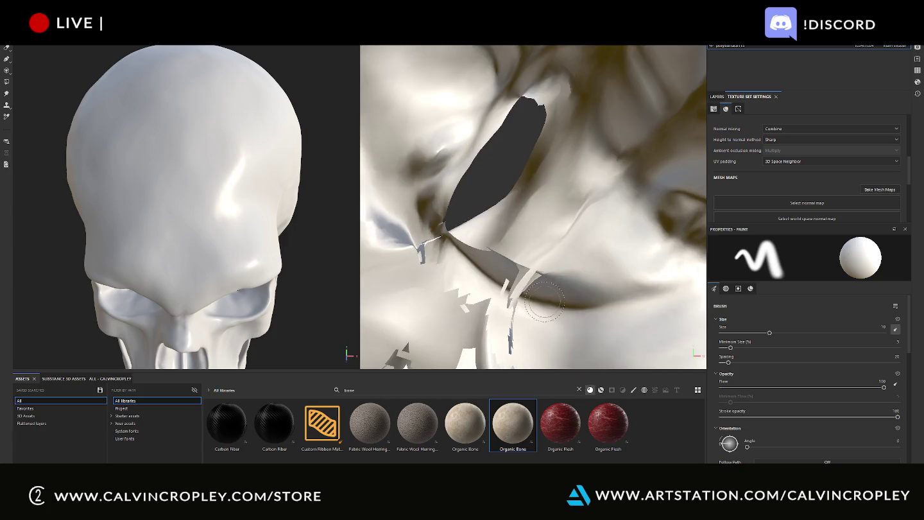
scroll(545, 302, "down", 5)
scroll(354, 262, "down", 3)
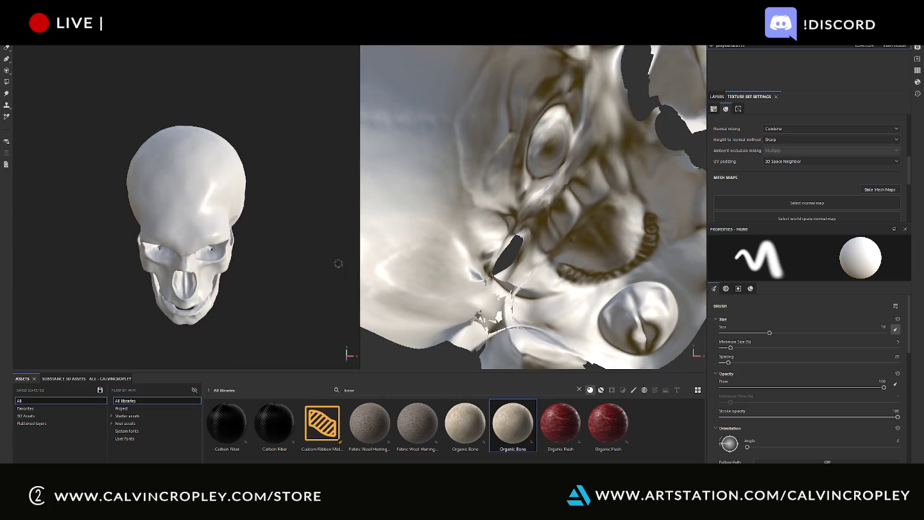
mouse_move(316, 235)
left_mouse_down("alt")
mouse_move(301, 270)
mouse_move(281, 214)
left_mouse_up("alt")
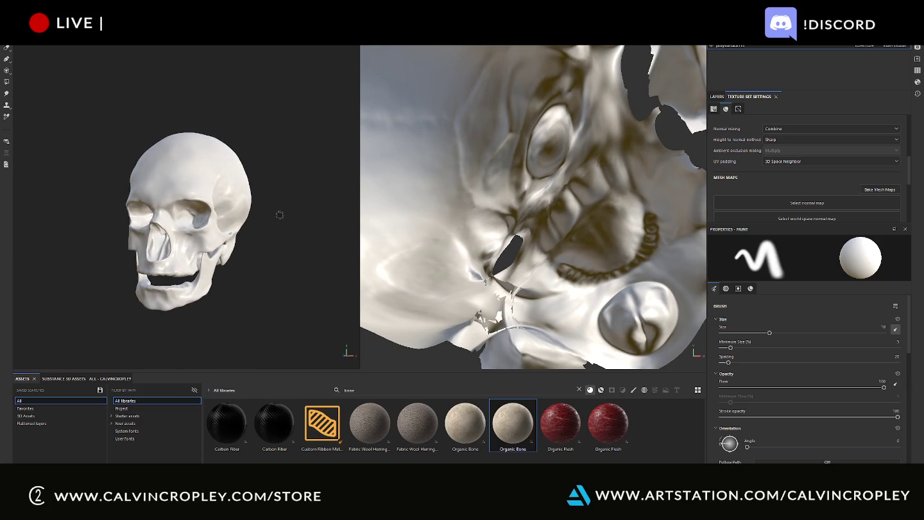
Apply the Organic Bone material to the skull and inspect it under shifted lighting
mouse_move(498, 431)
left_mouse_down()
mouse_move(218, 193)
mouse_move(224, 168)
mouse_move(212, 153)
left_mouse_up()
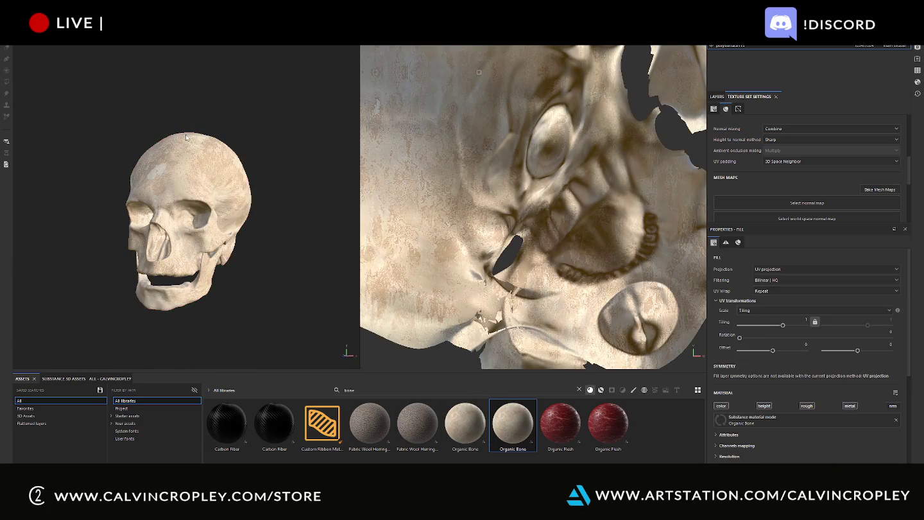
mouse_move(151, 129)
left_mouse_down("alt")
mouse_move(160, 136)
mouse_move(121, 151)
mouse_move(100, 115)
mouse_move(224, 152)
mouse_move(122, 154)
left_mouse_up("alt")
right_click_drag(123, 155, 140, 169, "alt")
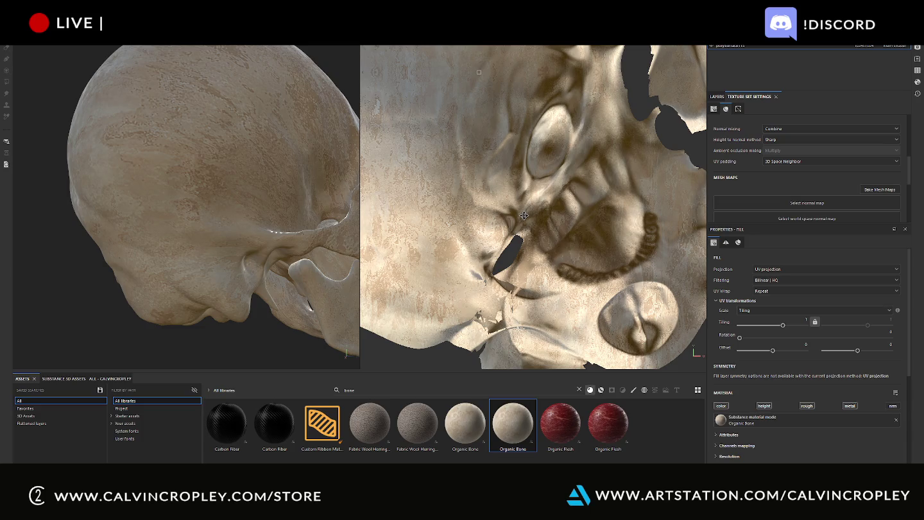
scroll(524, 215, "down", 2)
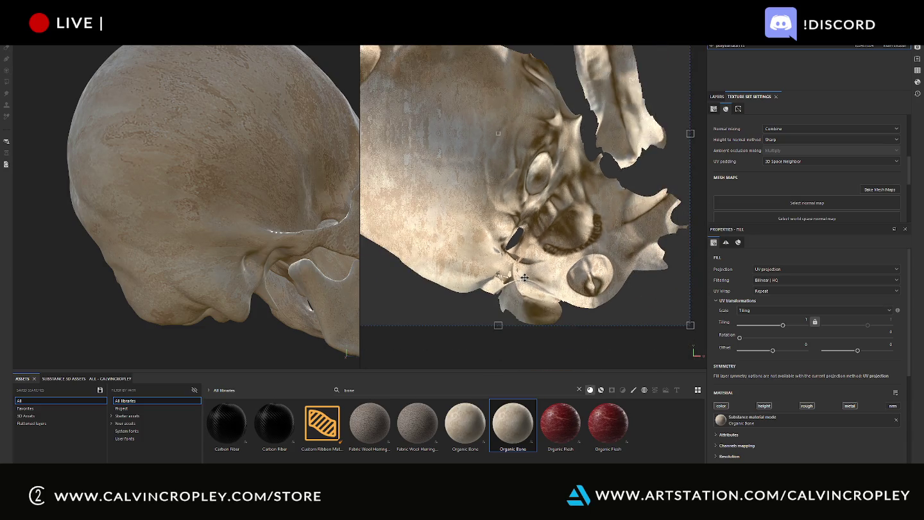
scroll(525, 277, "up", 3)
scroll(524, 277, "up", 3)
right_click_drag(525, 278, 504, 259, "shift")
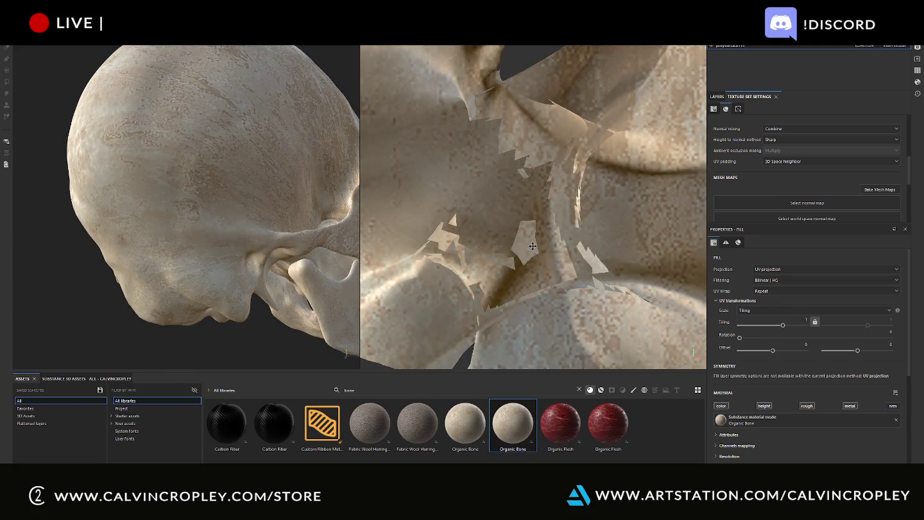
scroll(533, 245, "down", 1)
scroll(532, 246, "down", 1)
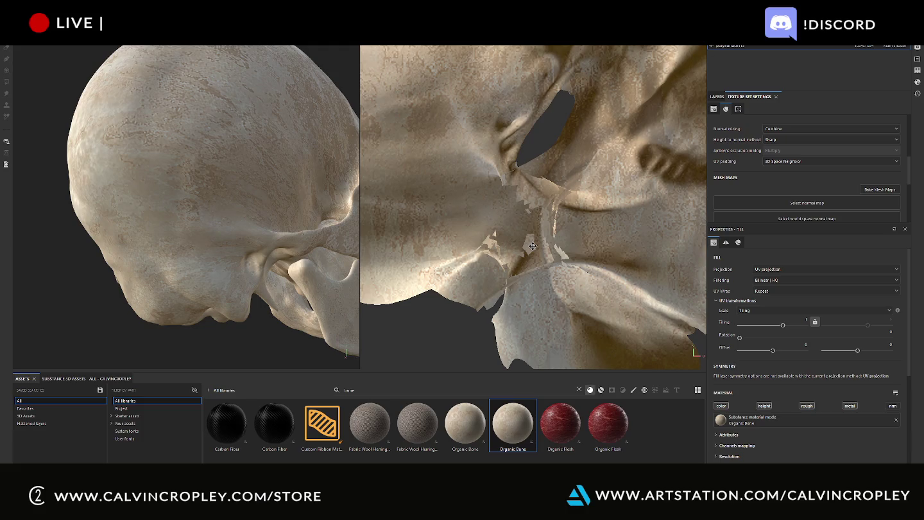
Start another new project and browse for its mesh file
left_click(29, 13)
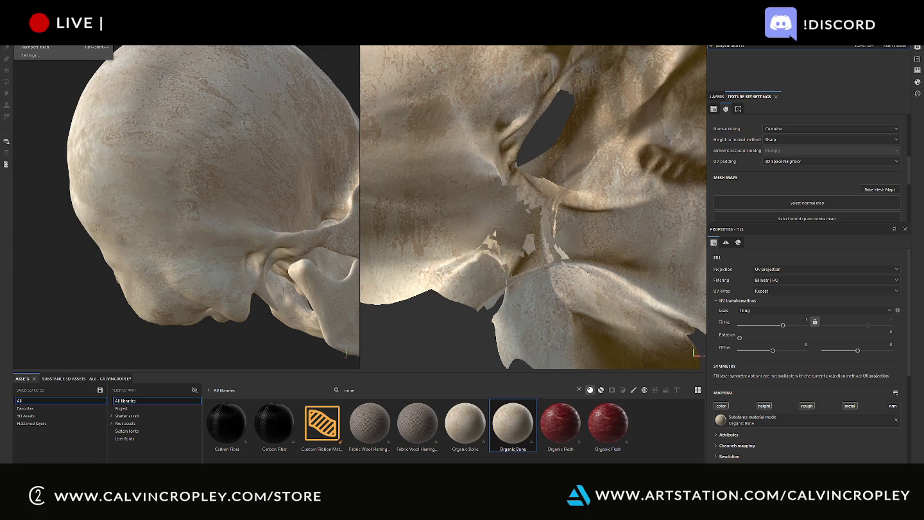
left_click(20, 35)
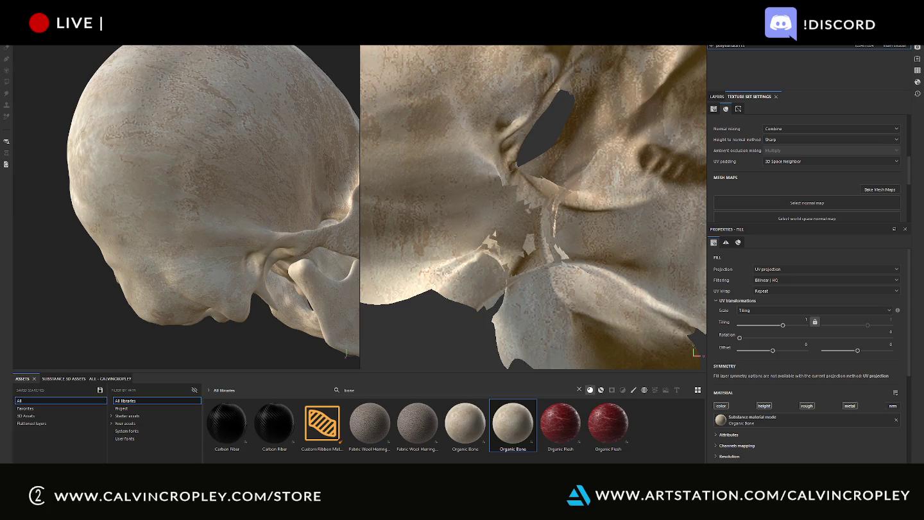
left_click(529, 177)
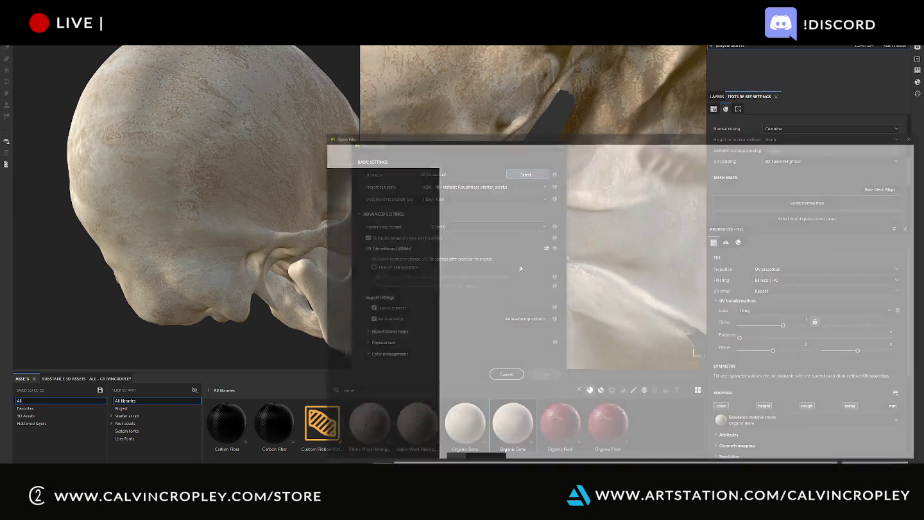
Create the project from the skull FBX, auto-unwrapping with Recompute all seams, Large margin, 3D-mesh alignment
double_click(454, 182)
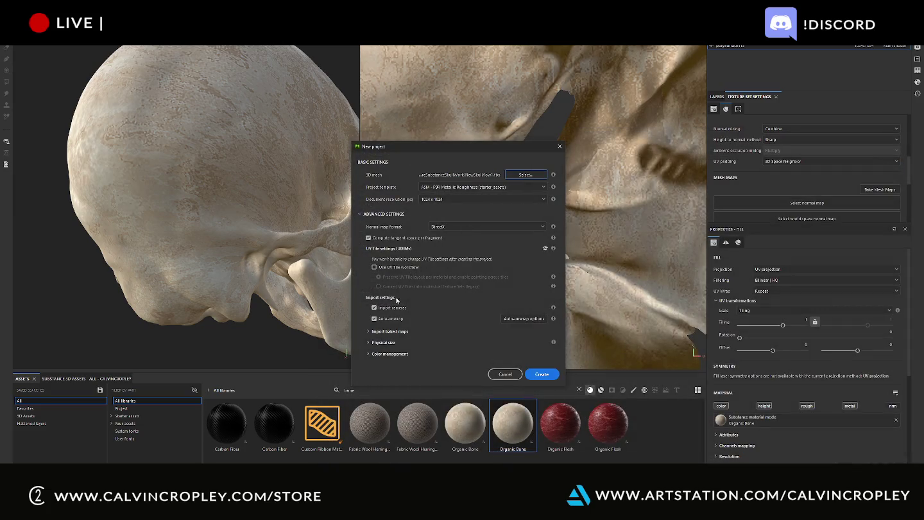
left_click(523, 319)
left_click(482, 195)
left_click(482, 207)
left_click(491, 249)
left_click(473, 280)
left_click(470, 262)
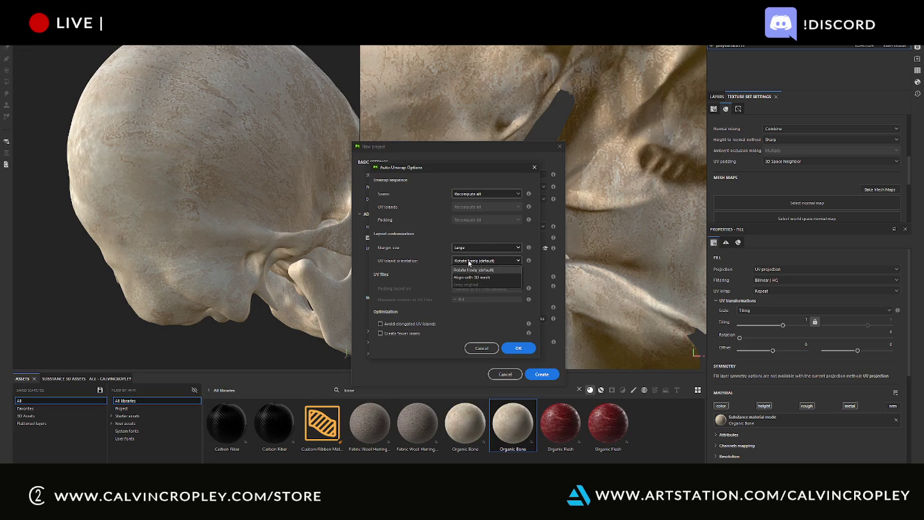
left_click(471, 278)
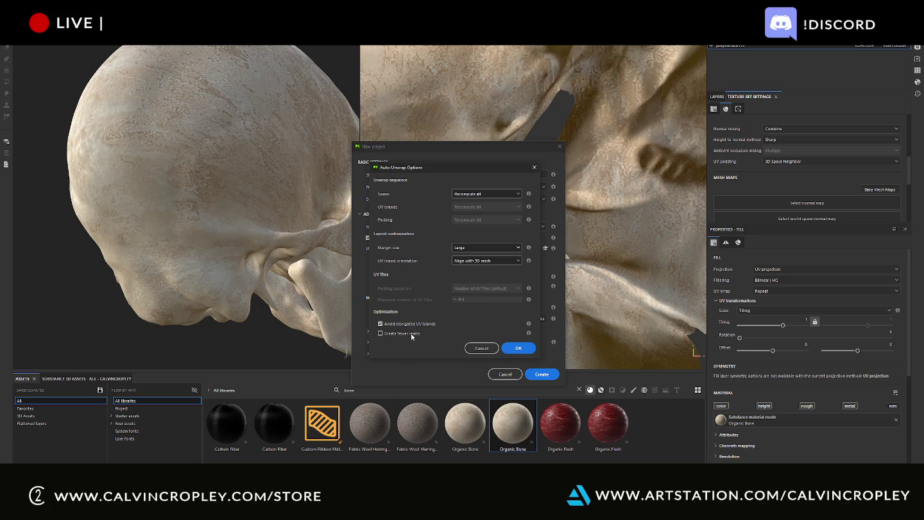
left_click(519, 349)
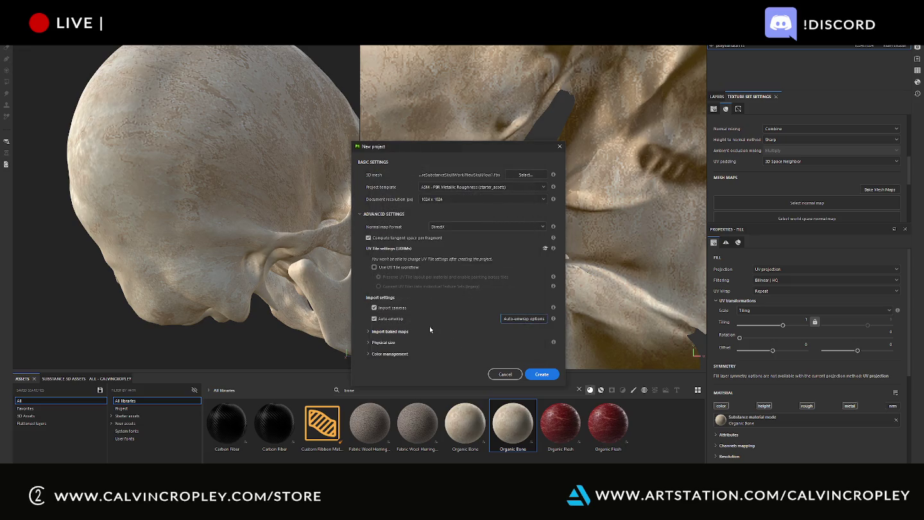
left_click(542, 374)
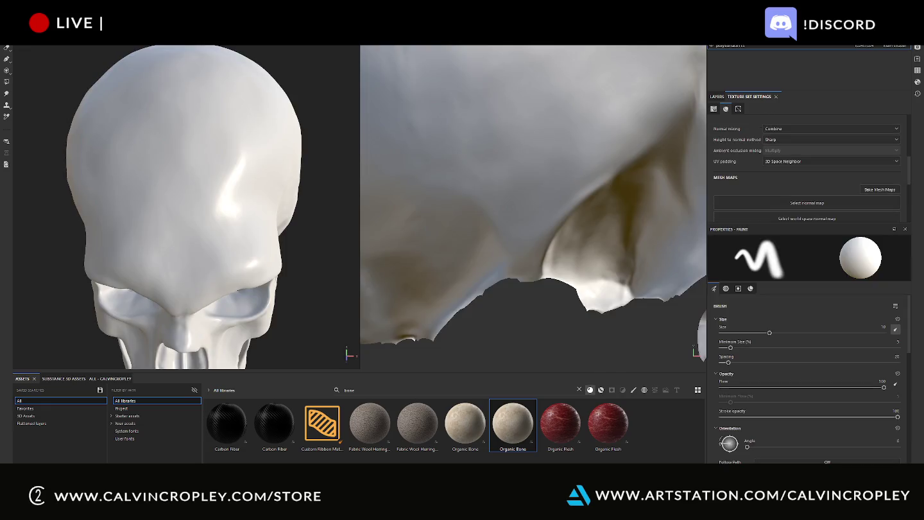
Start exporting the mesh from the File menu, skipping displacement
scroll(533, 227, "down", 5)
scroll(533, 228, "down", 3)
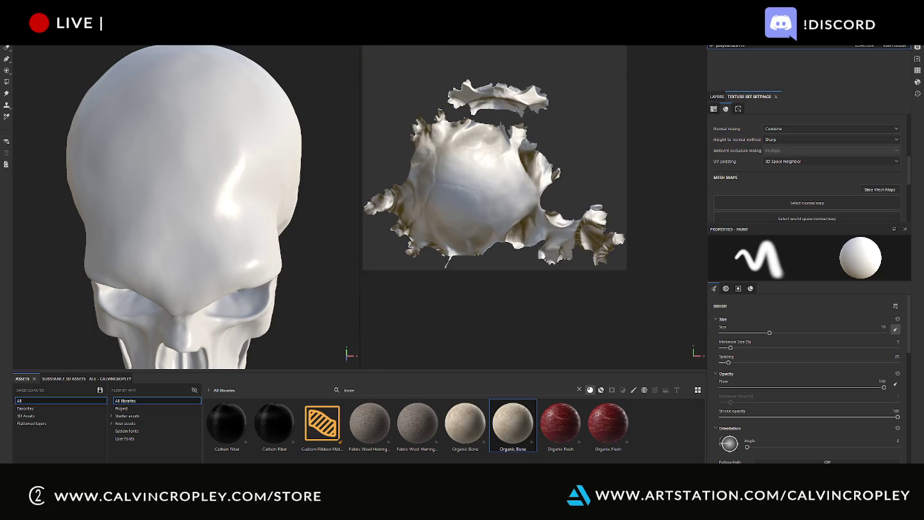
scroll(513, 114, "up", 3)
scroll(513, 131, "down", 3)
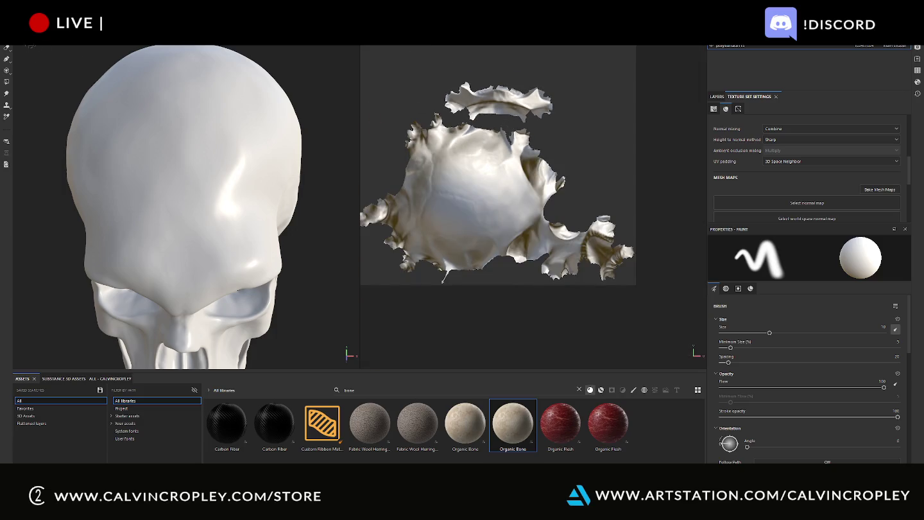
left_click(9, 40)
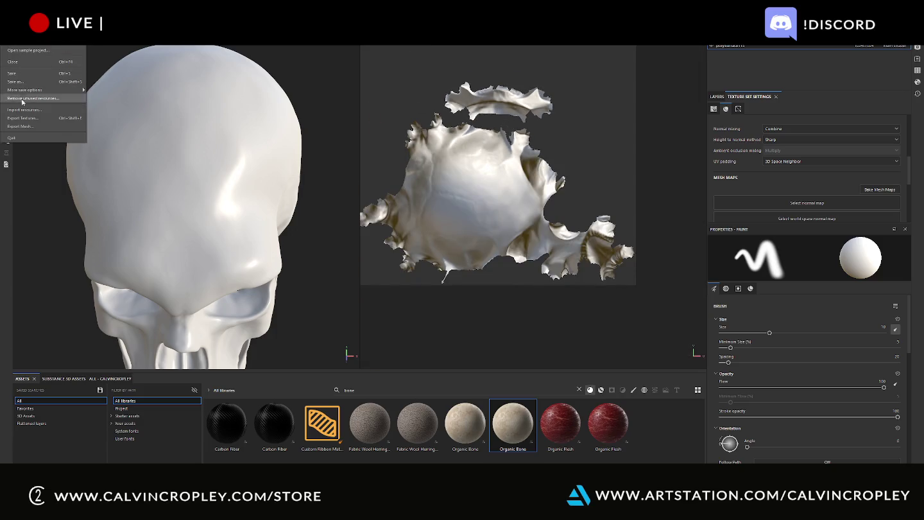
left_click(32, 129)
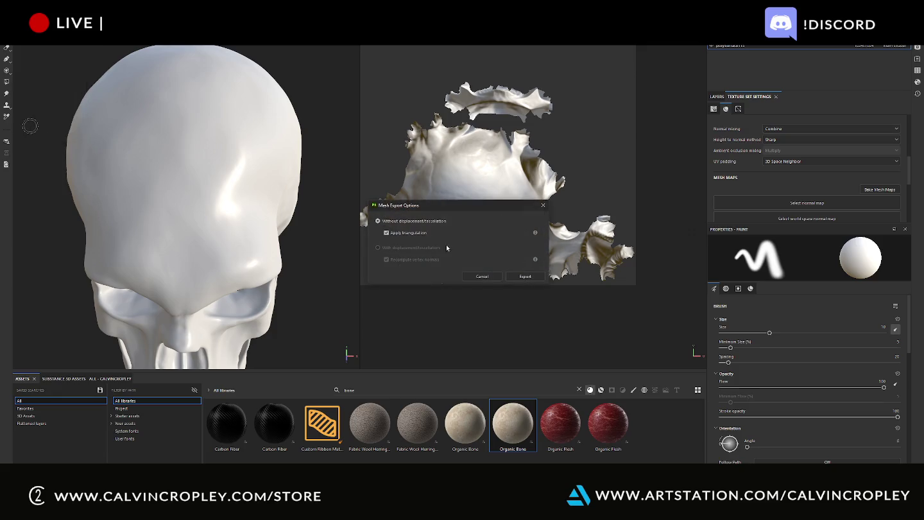
left_click(527, 275)
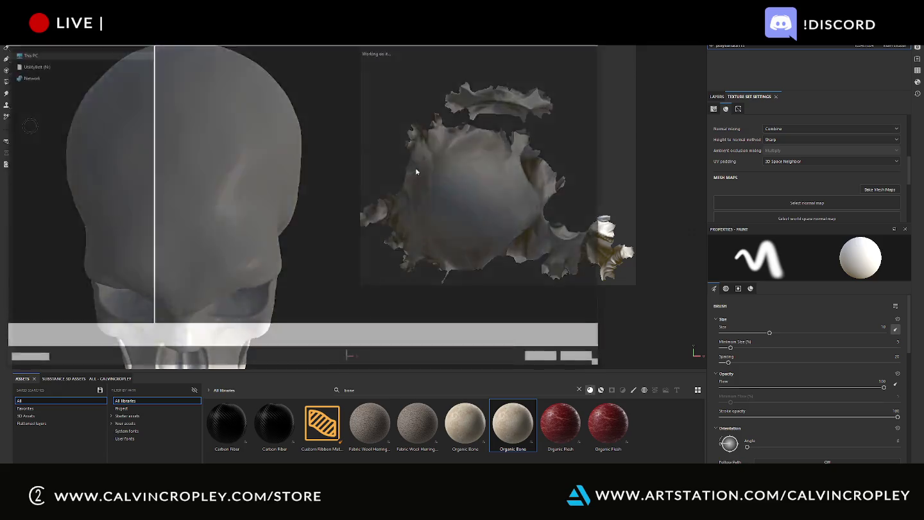
Save the mesh as FBX low1 in the NewSkull folder, replacing the existing file
double_click(543, 93)
double_click(258, 66)
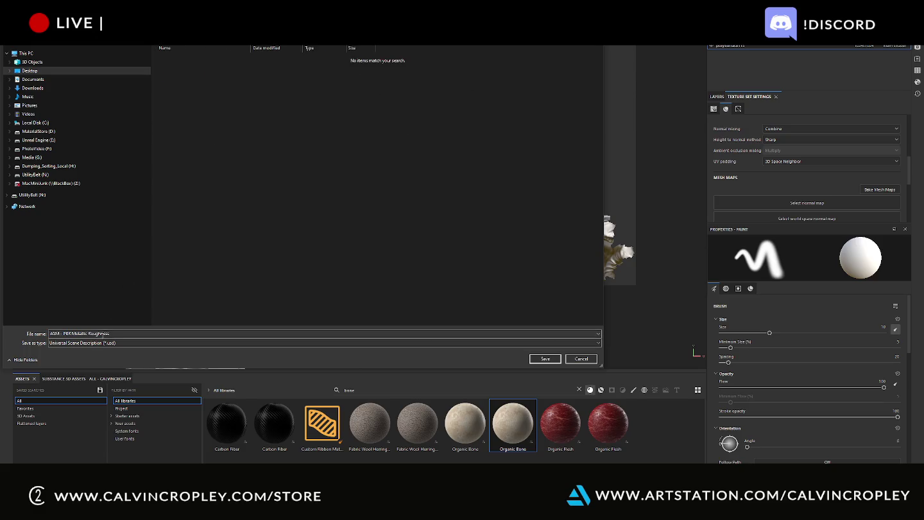
left_click(106, 344)
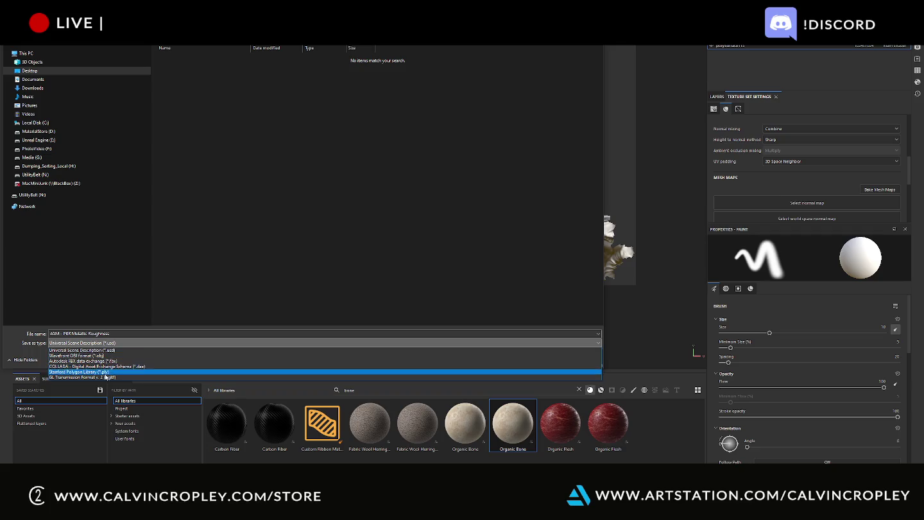
left_click(114, 361)
left_click(171, 58)
left_click(545, 359)
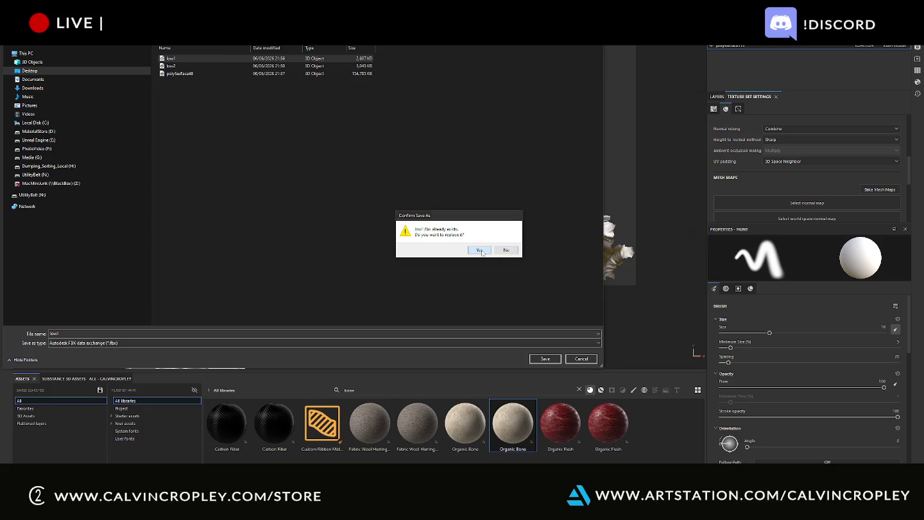
left_click(481, 251)
key("alt+Tab")
mouse_move(526, 208)
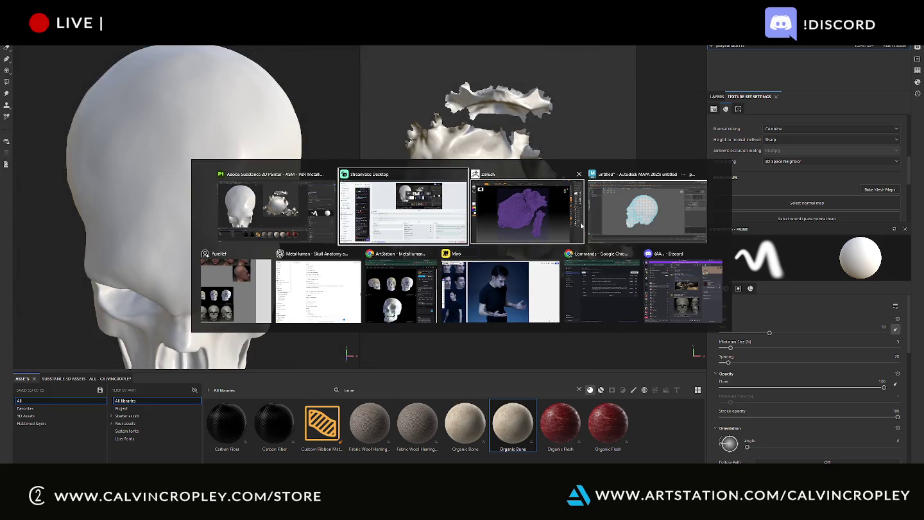
In Maya, delete the old skull mesh polySurface113
left_click(631, 216)
left_click(51, 113)
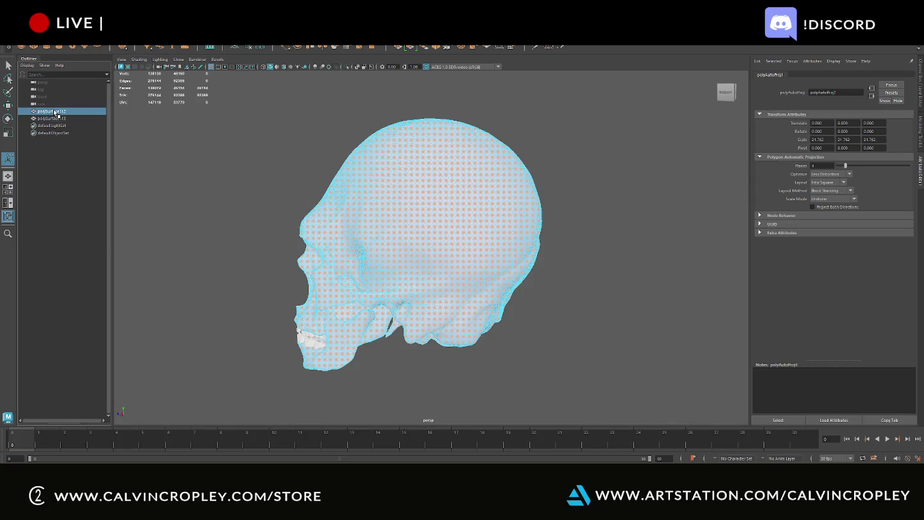
left_click(53, 119)
key("Delete")
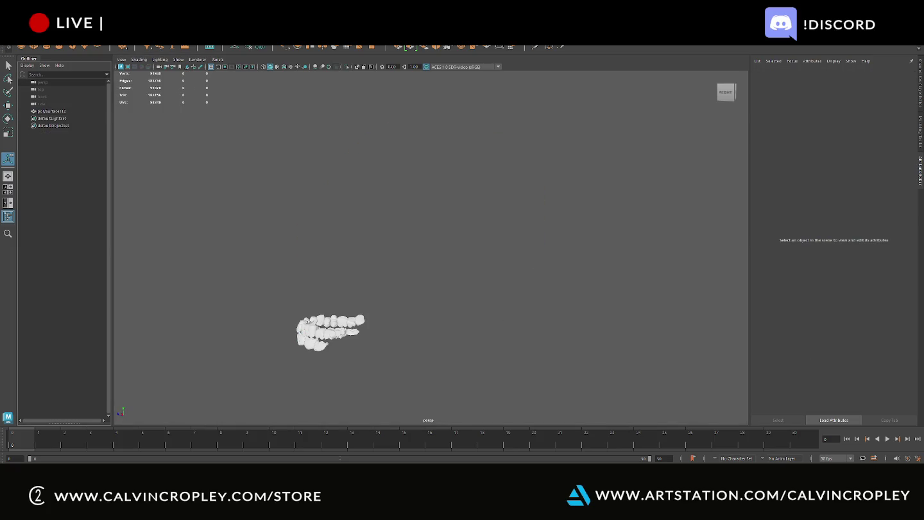
Import low1.fbx and zoom in to inspect the new skull
left_click(15, 22)
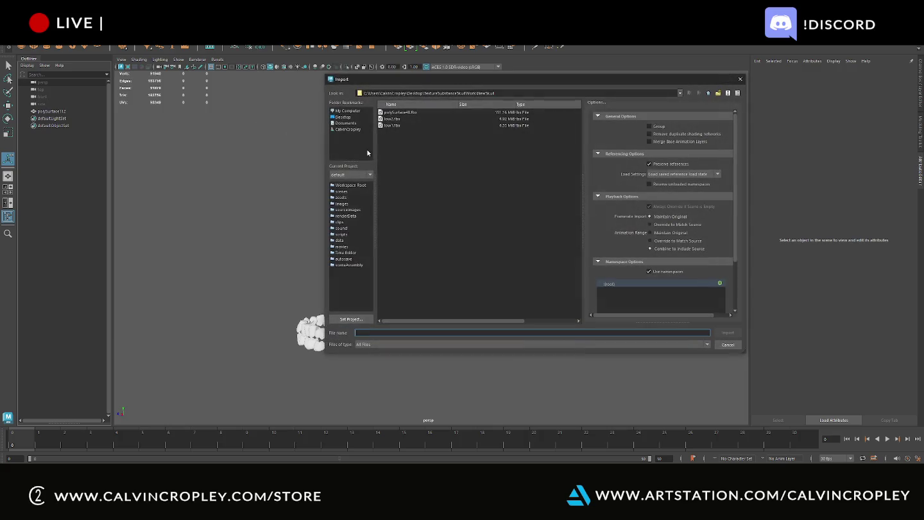
left_click(390, 126)
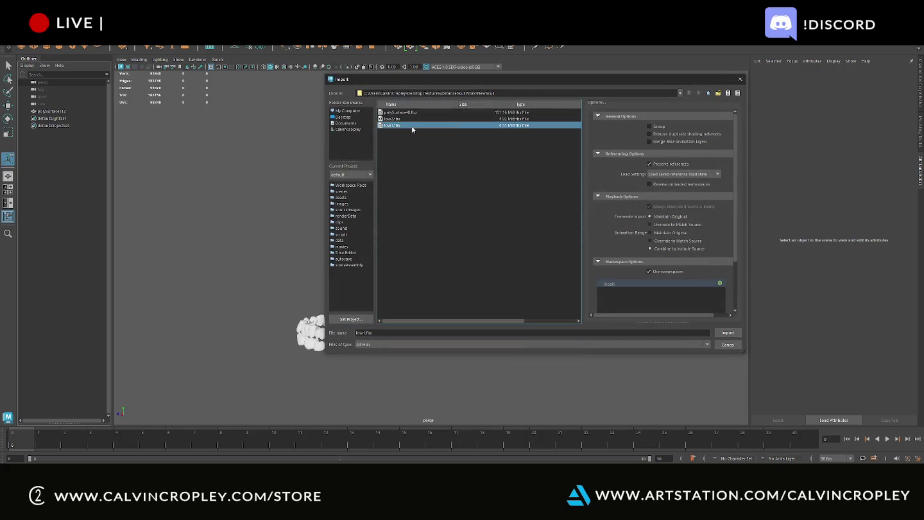
double_click(412, 126)
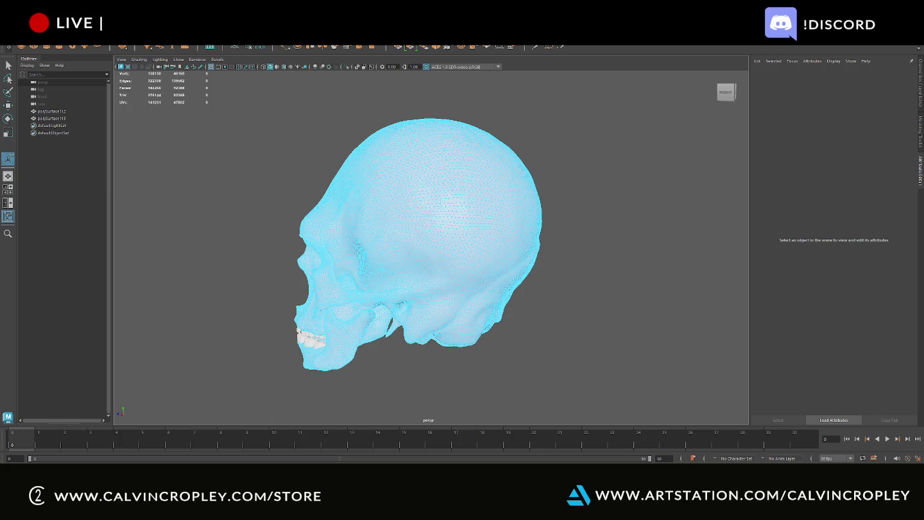
right_click_drag(609, 217, 611, 233, "alt")
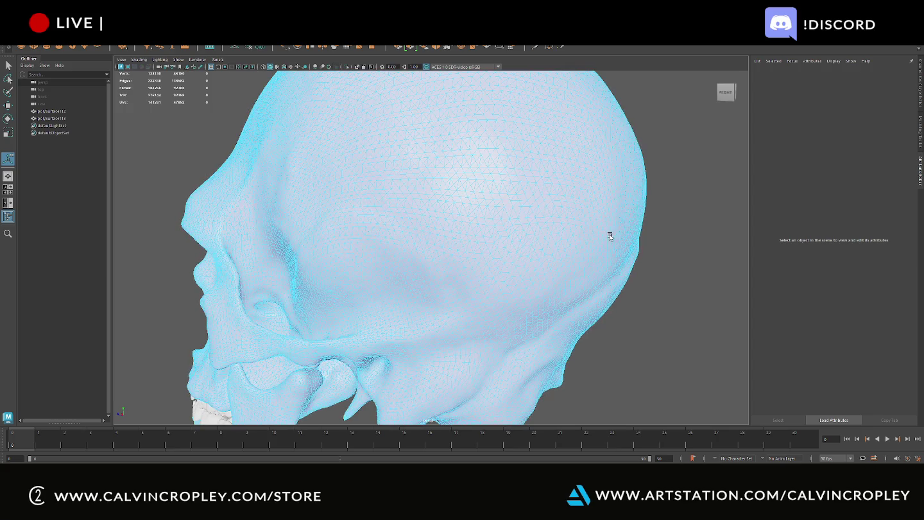
key("alt+Tab")
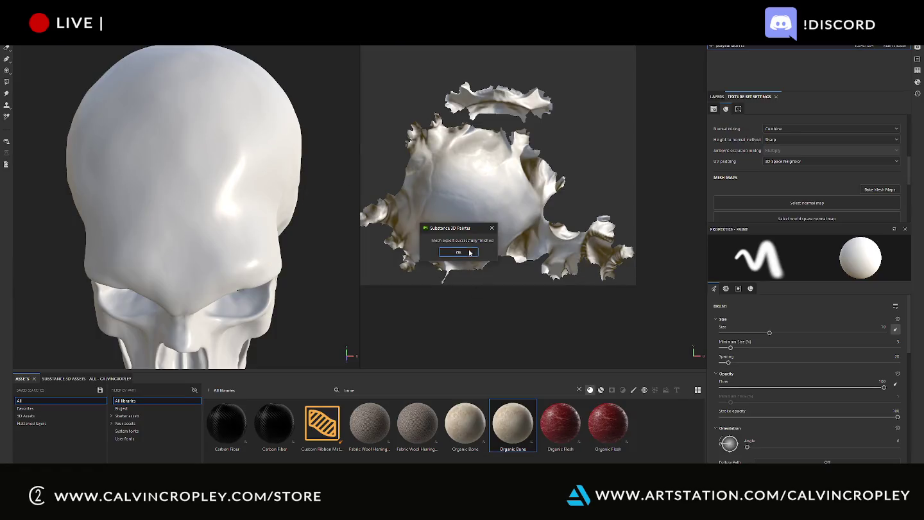
Re-export the Substance Painter mesh, overwriting low1
left_click(469, 251)
left_click(9, 40)
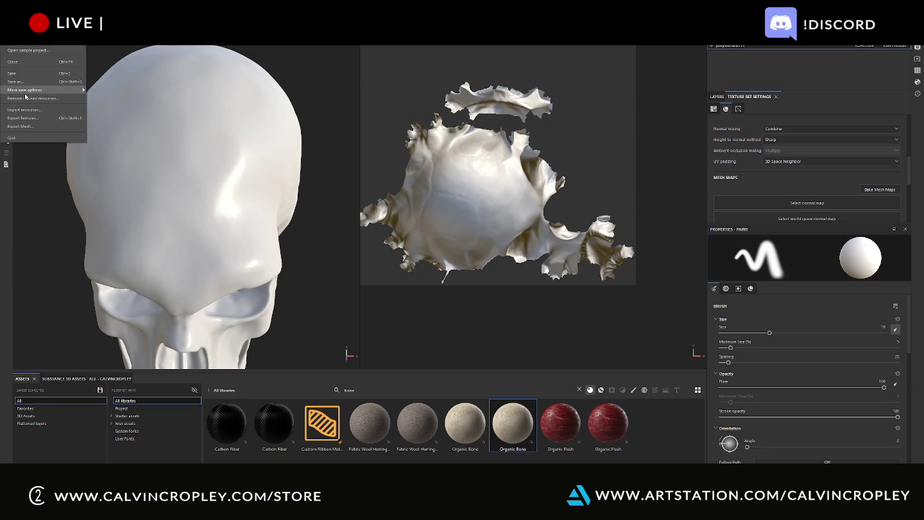
left_click(26, 127)
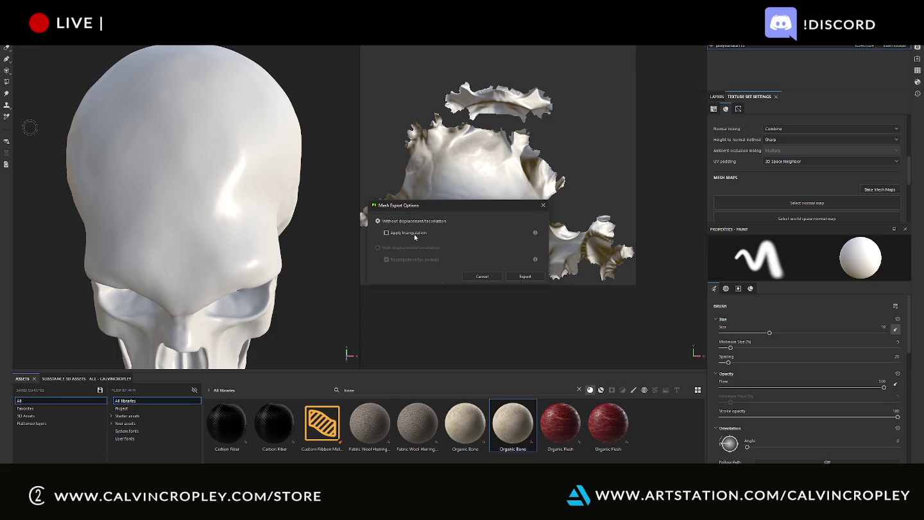
left_click(536, 280)
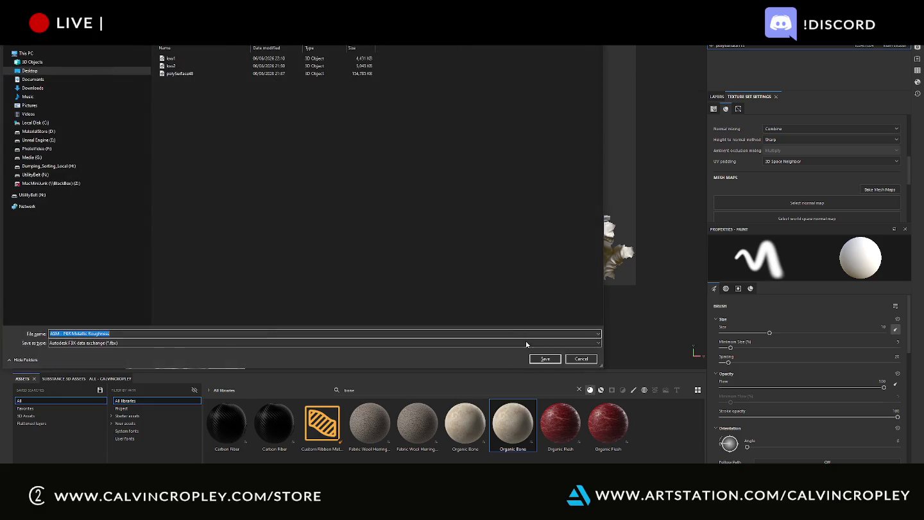
double_click(170, 57)
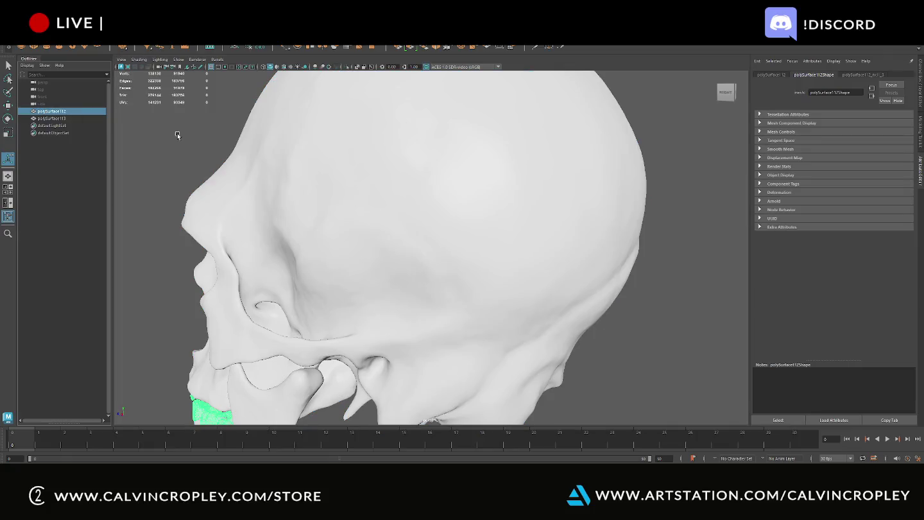
left_click(309, 147)
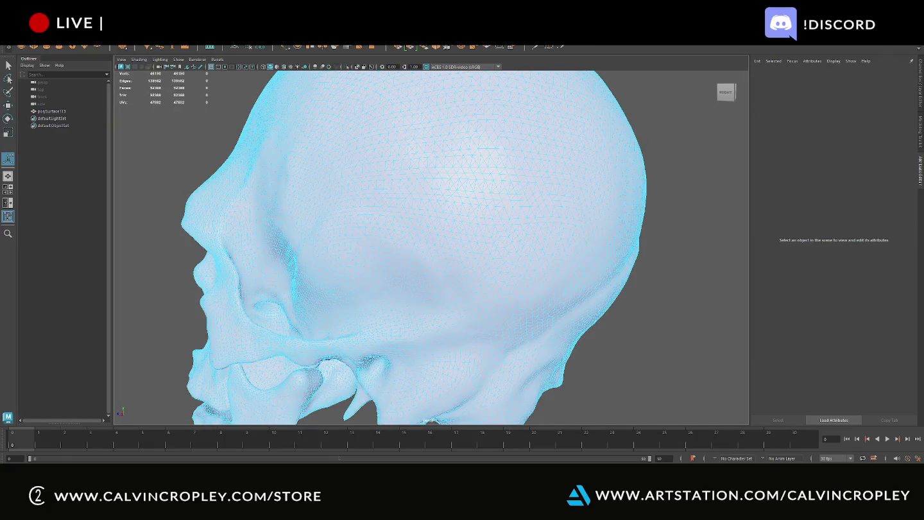
In Maya, select and delete all meshes in the scene
left_click(392, 161)
key("f")
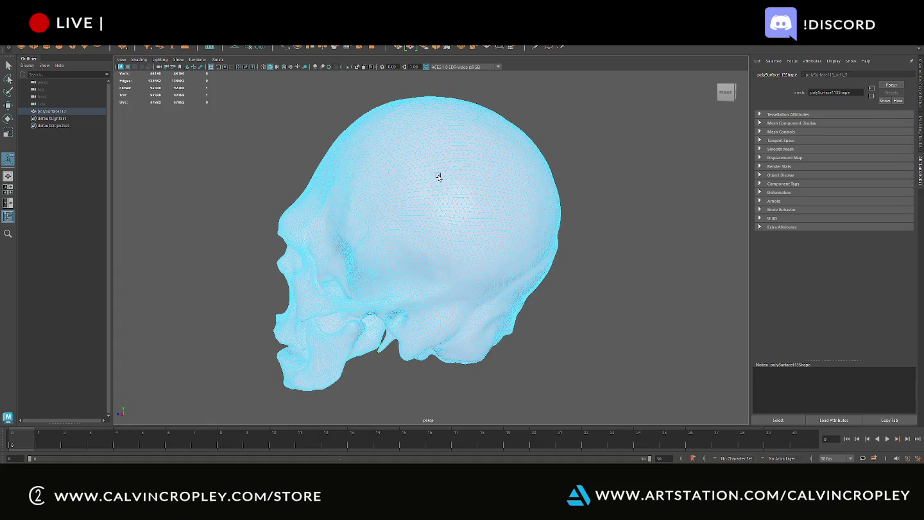
right_click(597, 142)
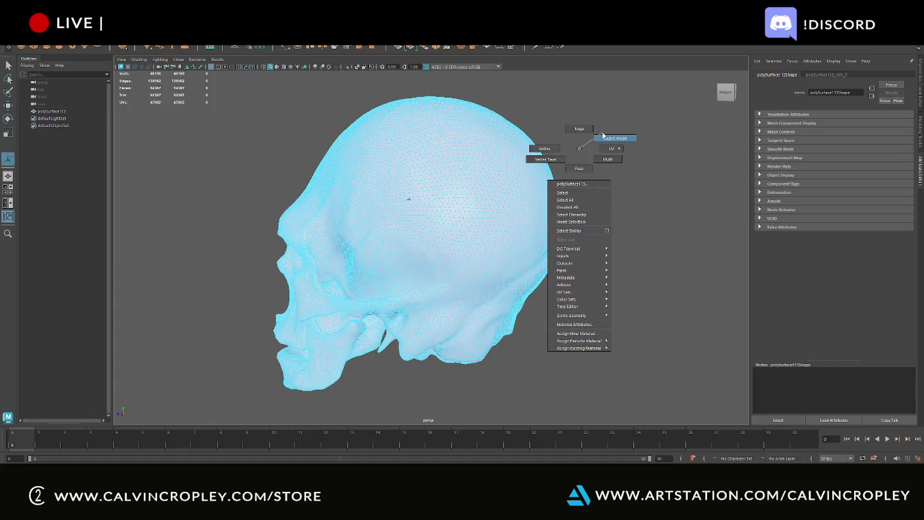
left_click(598, 142)
left_click_drag(597, 142, 513, 269)
key("Delete")
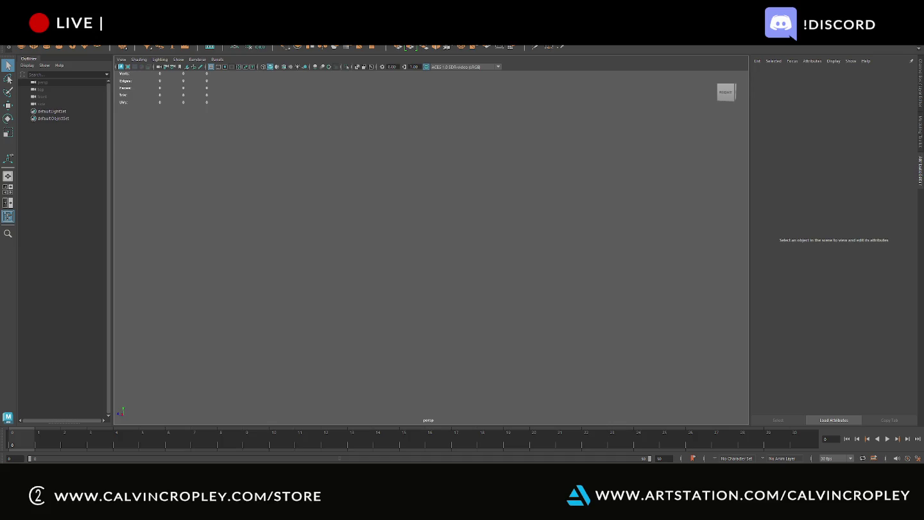
Import the low1.fbx skull mesh into the Maya scene
left_click(31, 45)
left_click(31, 95)
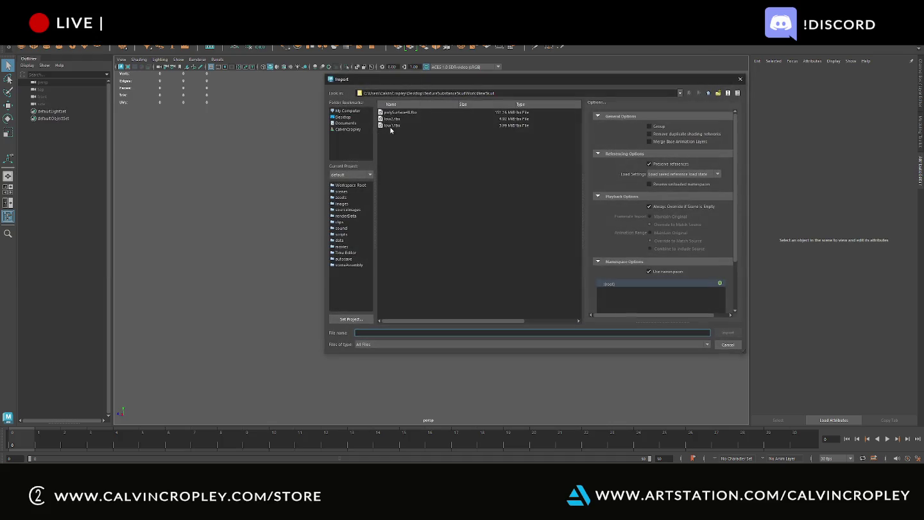
double_click(394, 124)
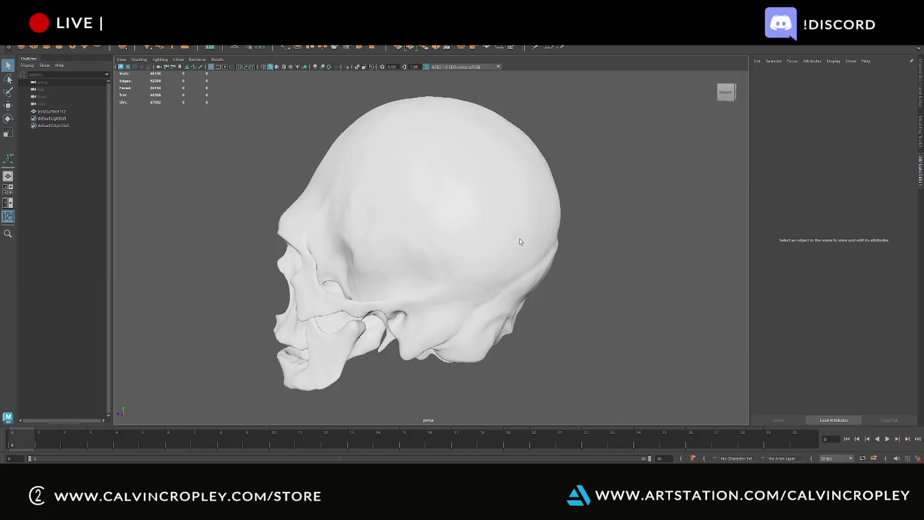
scroll(497, 234, "up", 3)
scroll(442, 244, "up", 3)
left_click_drag(442, 244, 471, 238, "alt")
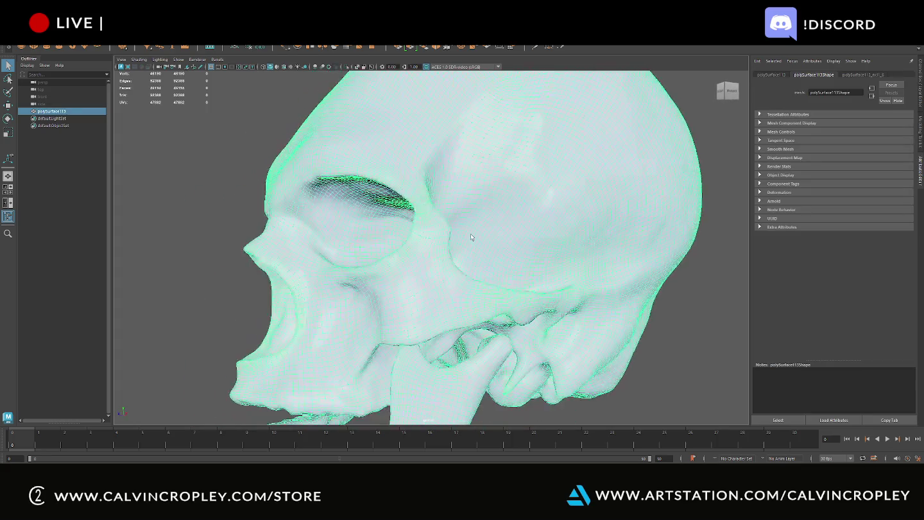
scroll(471, 238, "down", 2)
Import the teeth mesh alongside the skull
left_click(22, 39)
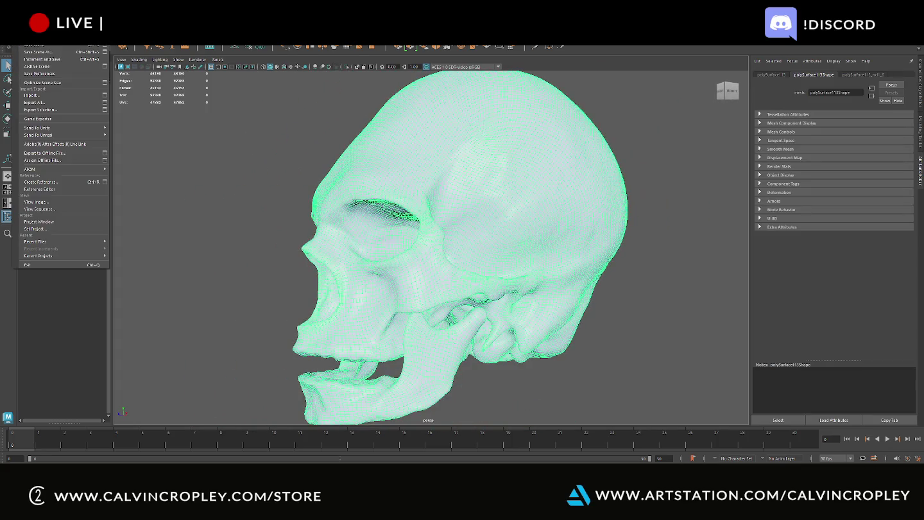
left_click(32, 95)
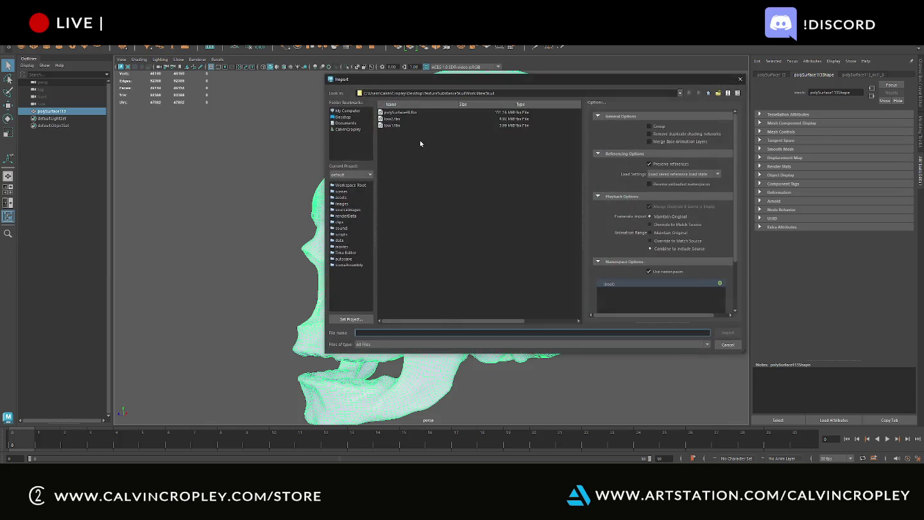
double_click(392, 125)
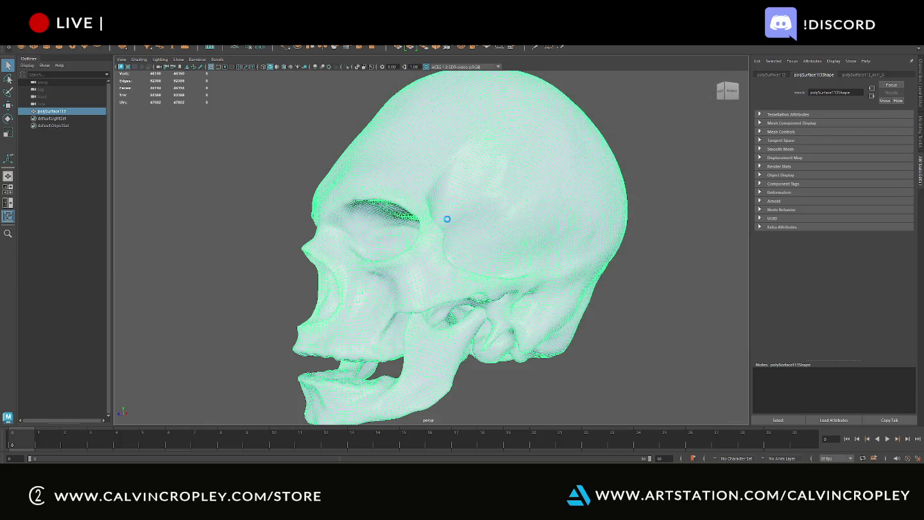
left_click(468, 211)
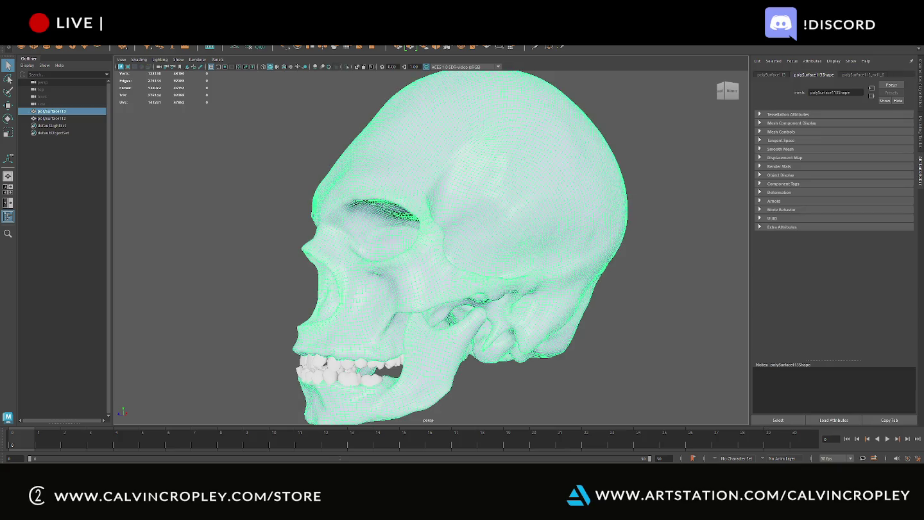
key("ctrl+z")
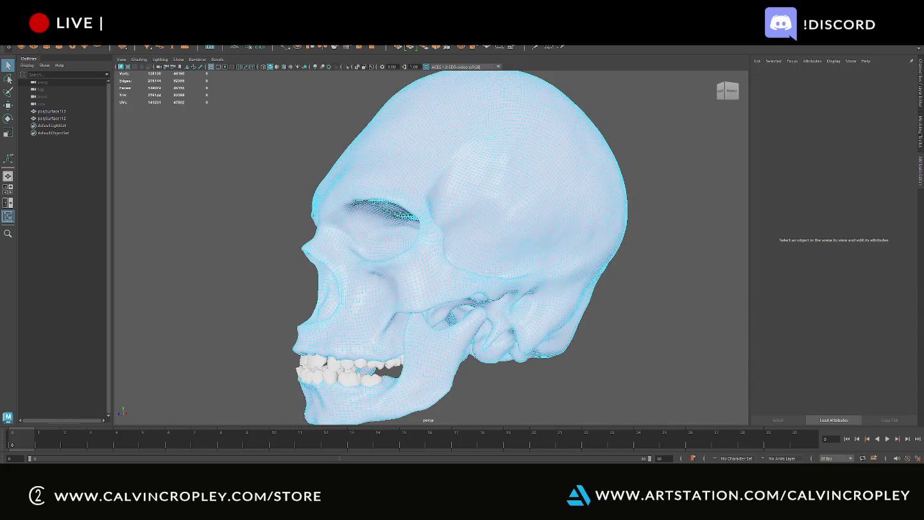
Select skull polySurface113, undo an accidental UV sew, and inspect its faces and vertices
left_click(51, 111)
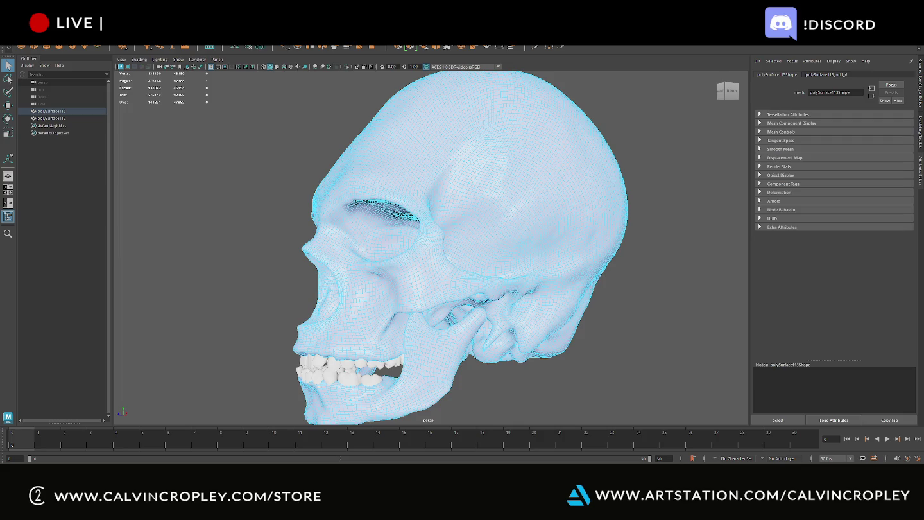
key("g")
key("ctrl+z")
key("ctrl+z")
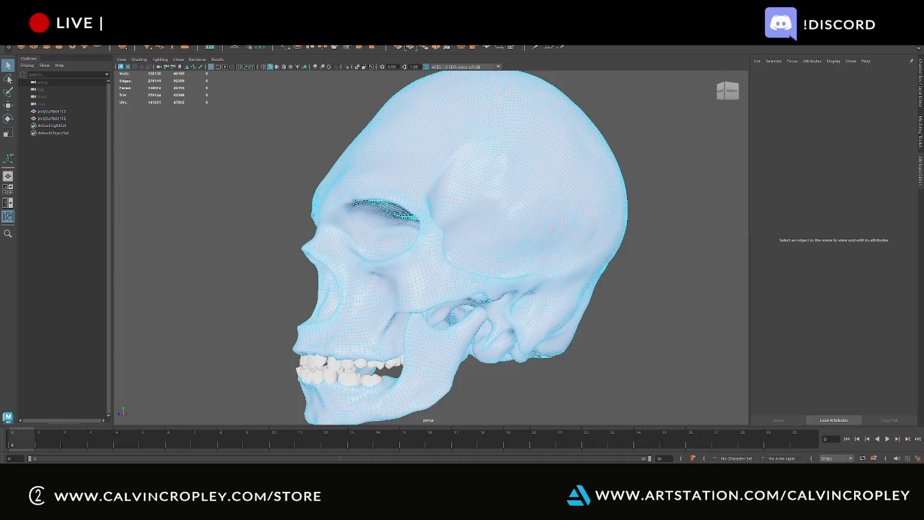
key("shift+z")
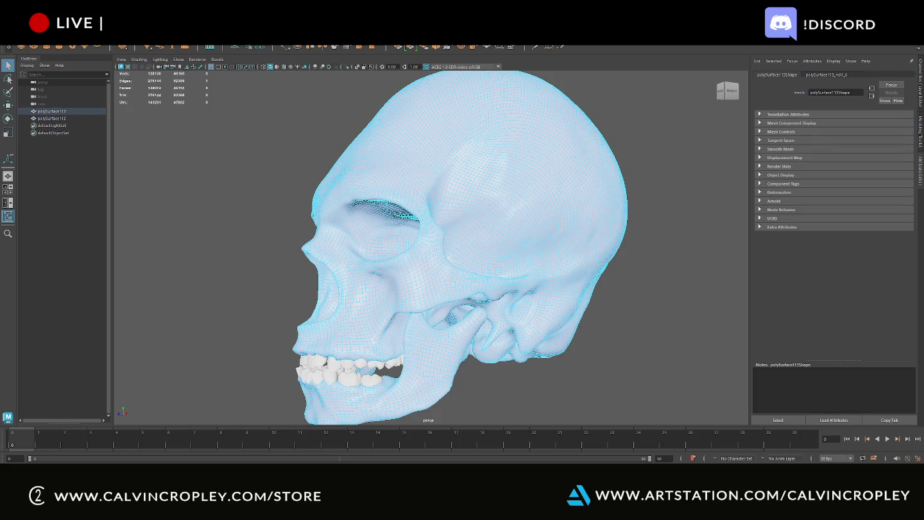
left_click(436, 360)
left_click(530, 71)
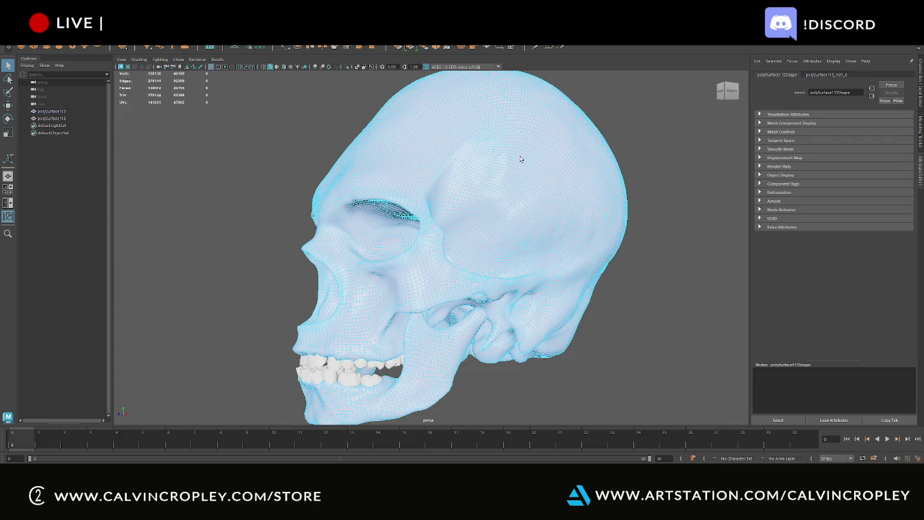
key("F9")
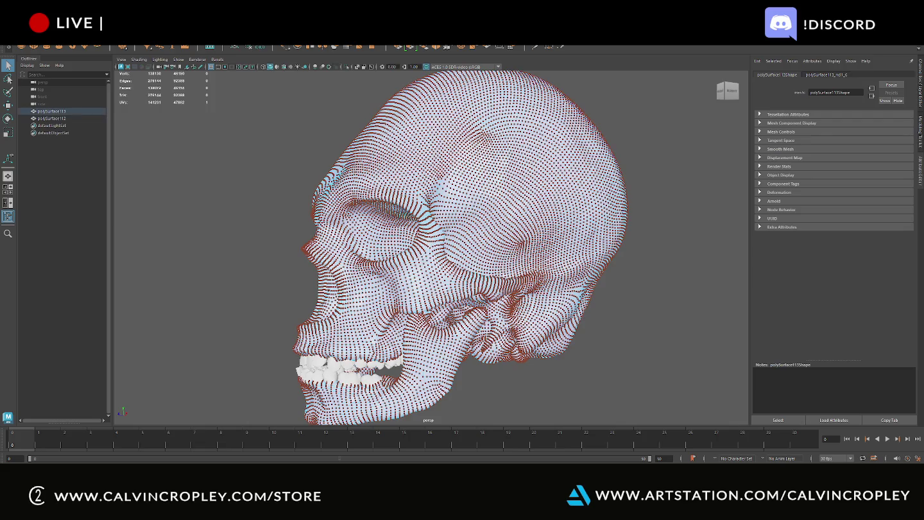
scroll(546, 171, "down", 5)
mouse_move(545, 171)
left_mouse_down("alt")
mouse_move(432, 182)
mouse_move(421, 144)
mouse_move(430, 161)
mouse_move(569, 179)
left_mouse_up("alt")
key("alt+Tab")
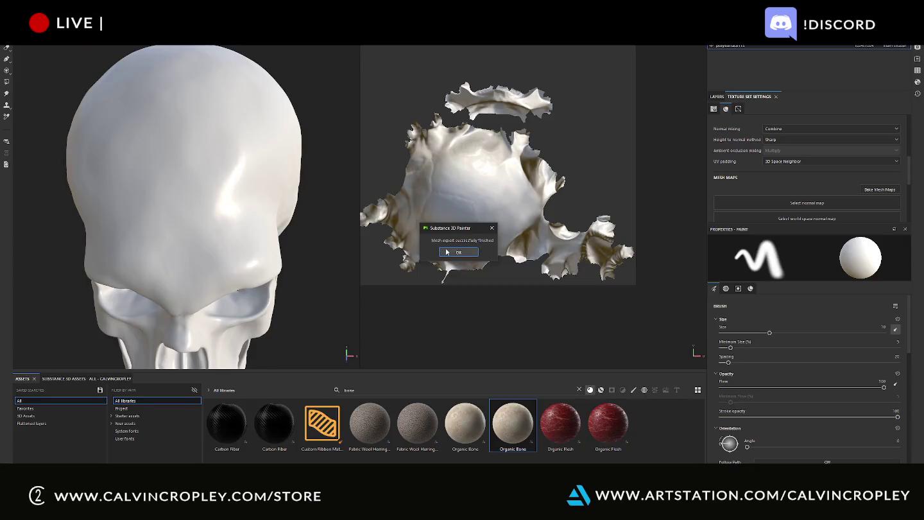
Open the mesh map baking settings with a 4096 output size
left_click(446, 251)
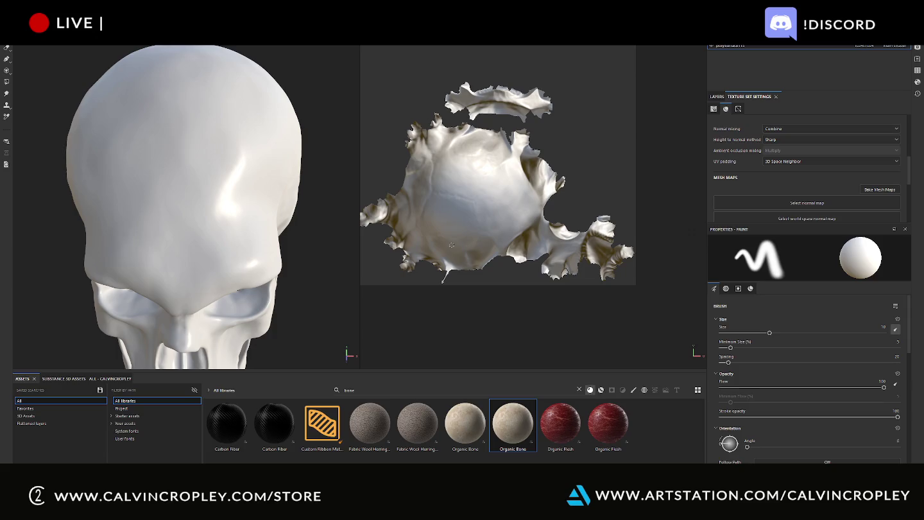
left_click(874, 191)
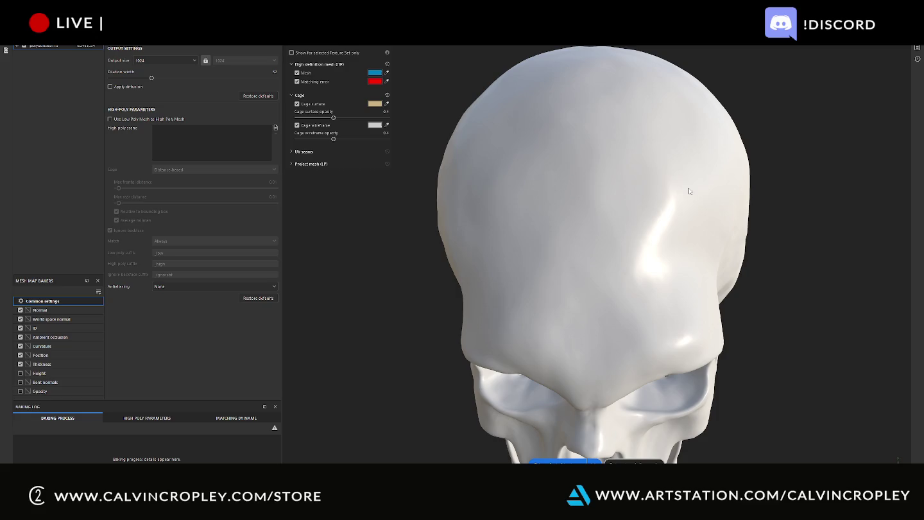
left_click(173, 63)
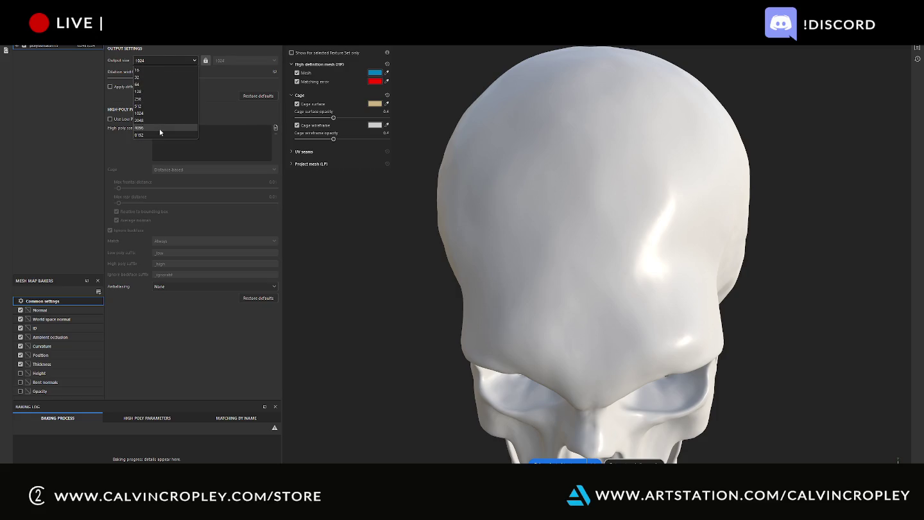
left_click(159, 128)
left_click(144, 119)
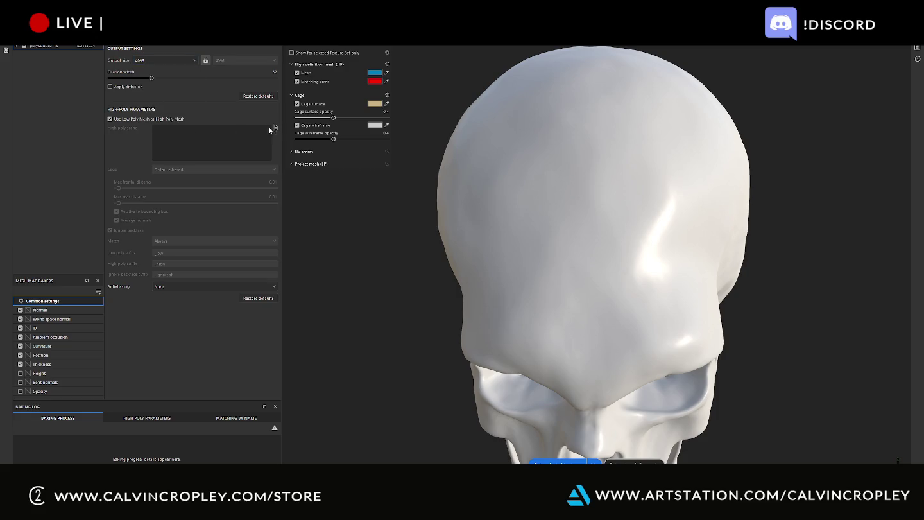
left_click(175, 119)
Rename polySurface48 in NewSkull to high and load it as the high poly scene
left_click(274, 128)
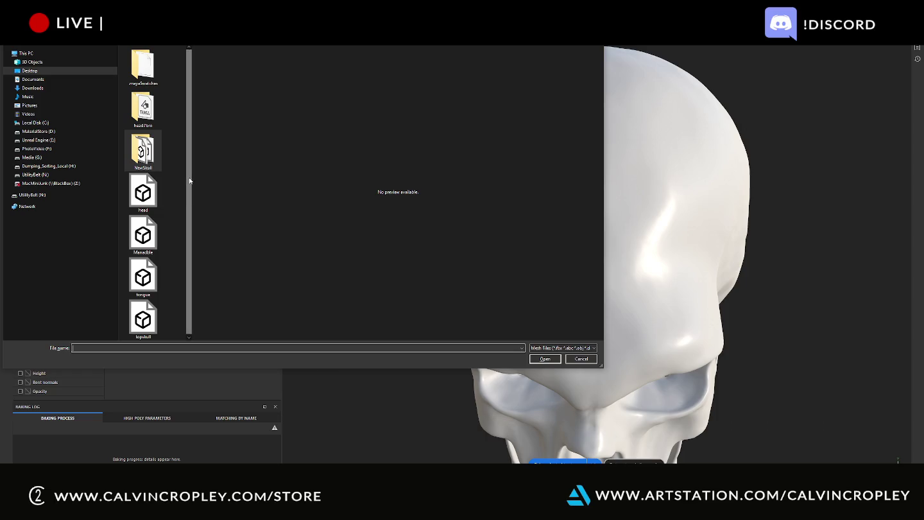
double_click(153, 144)
left_click(148, 75)
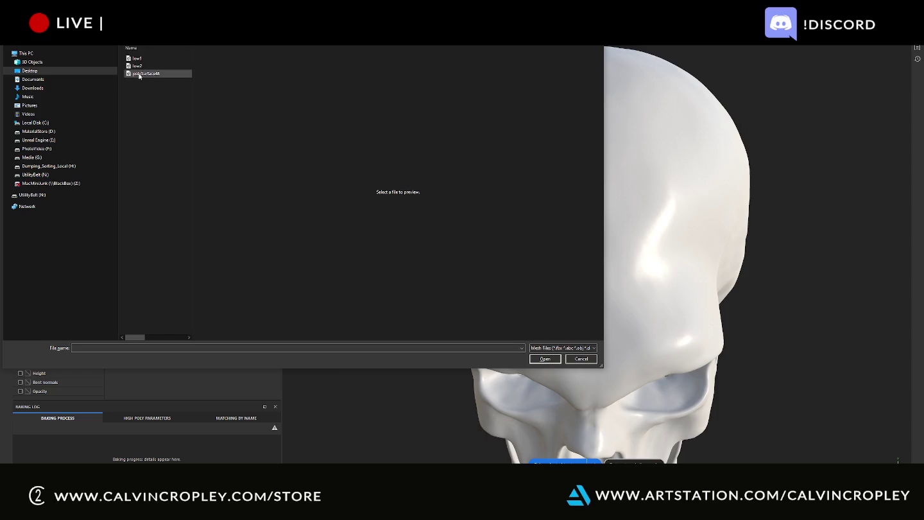
left_click(147, 77)
type("high")
key("Return")
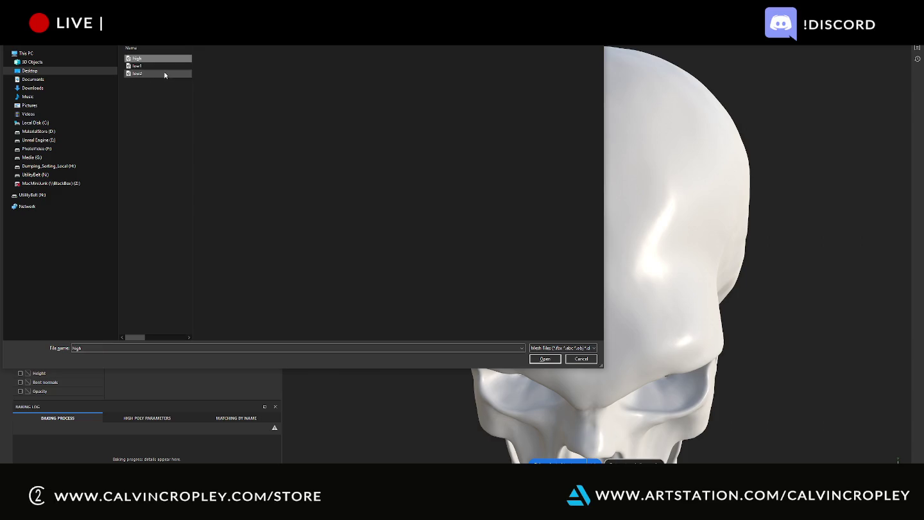
double_click(164, 71)
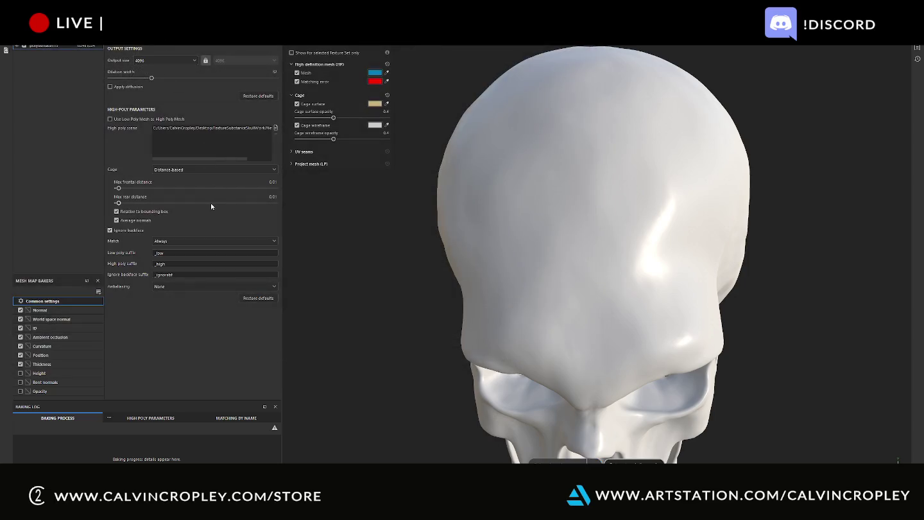
scroll(754, 309, "down", 5)
left_click_drag(753, 308, 712, 245, "alt")
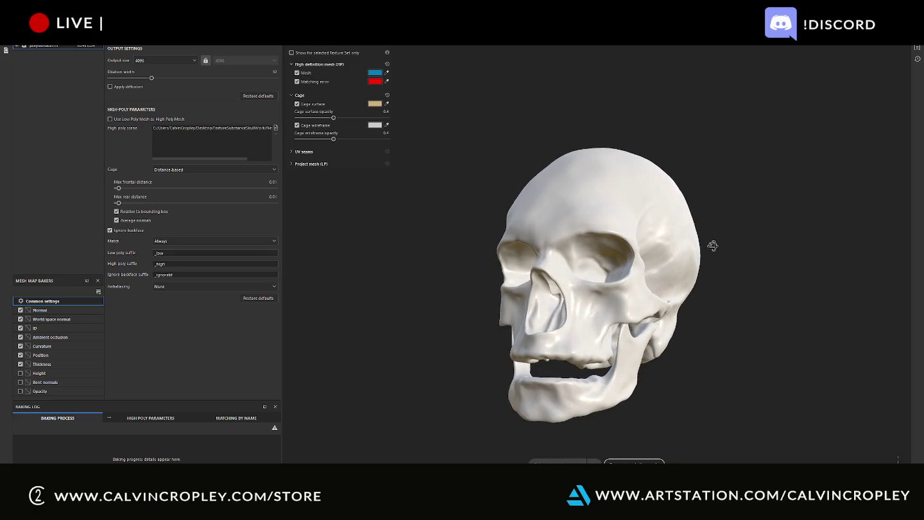
key("alt+Tab")
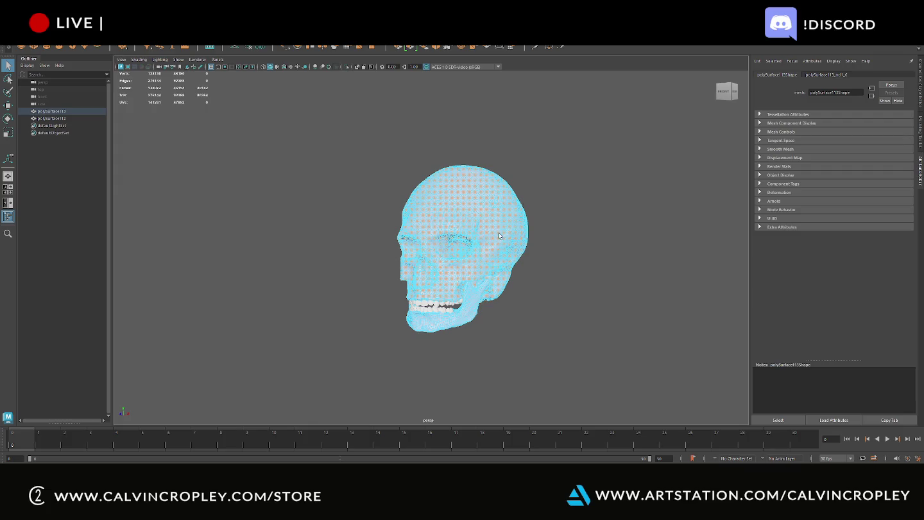
Select both the skull and teeth in a smooth-shaded, framed view
right_click_drag(439, 116, 413, 174)
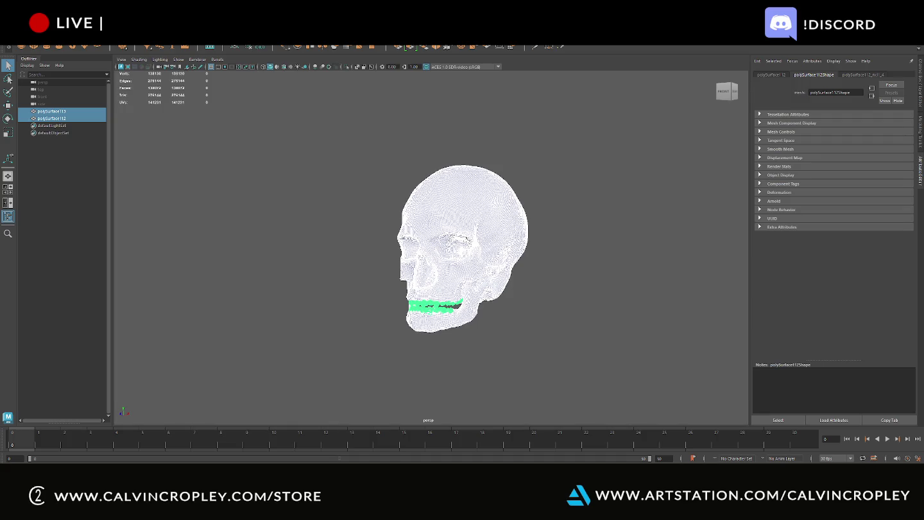
key("5")
key("f")
left_click(424, 321)
left_click(412, 364)
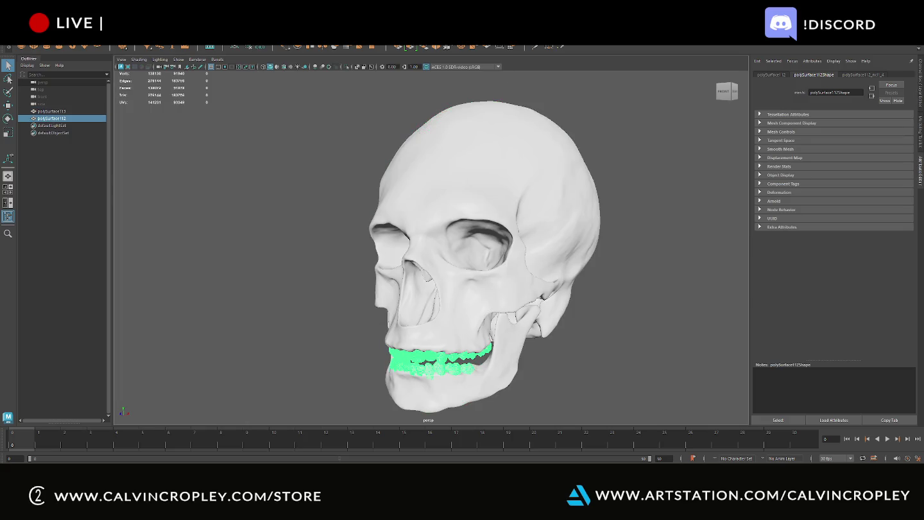
key("F8")
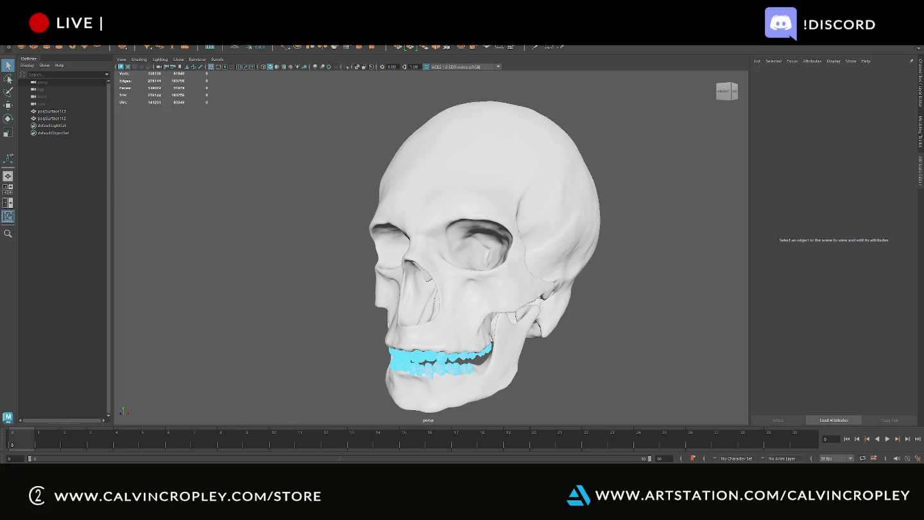
key("r")
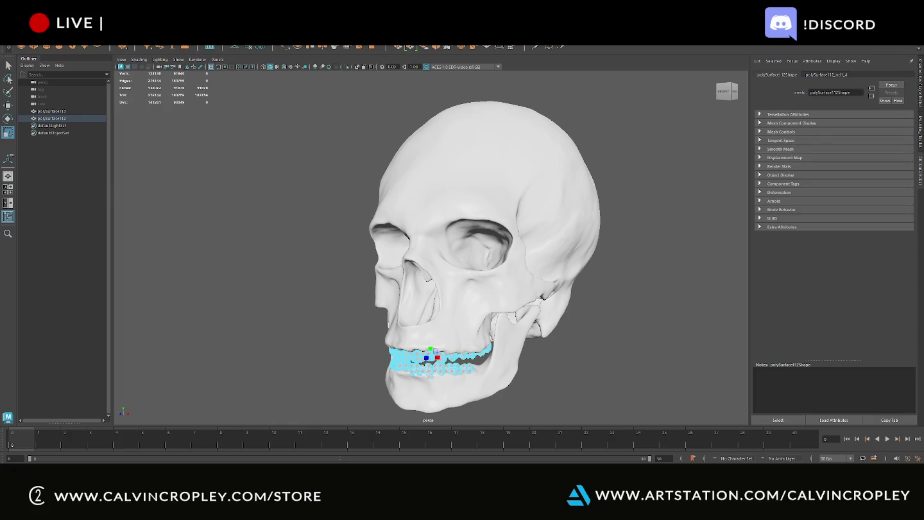
key("e")
left_click(450, 366)
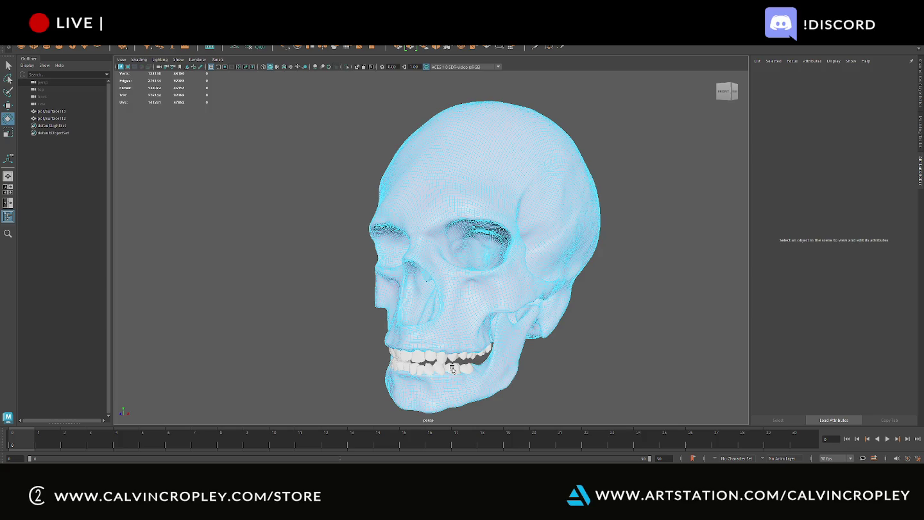
right_click_drag(452, 368, 449, 328)
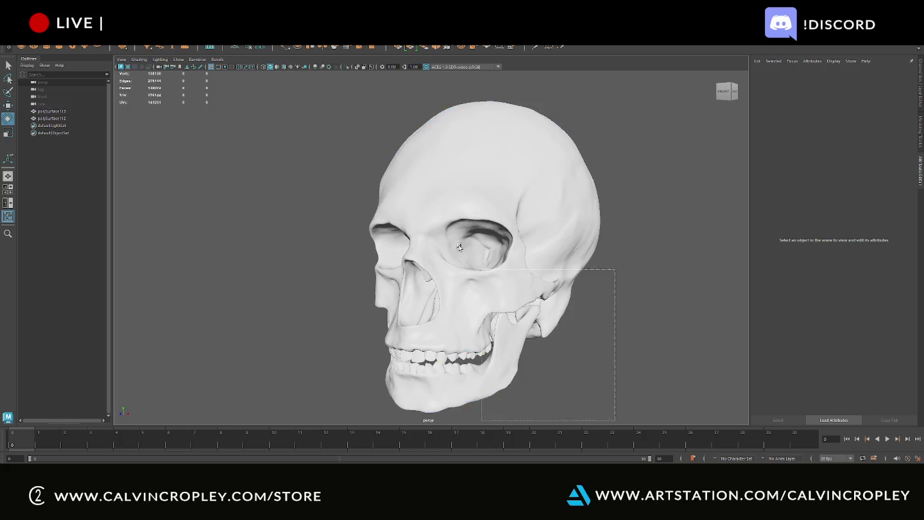
Assign a new Lambert material to both meshes and check their shading
right_click_drag(500, 221, 544, 427)
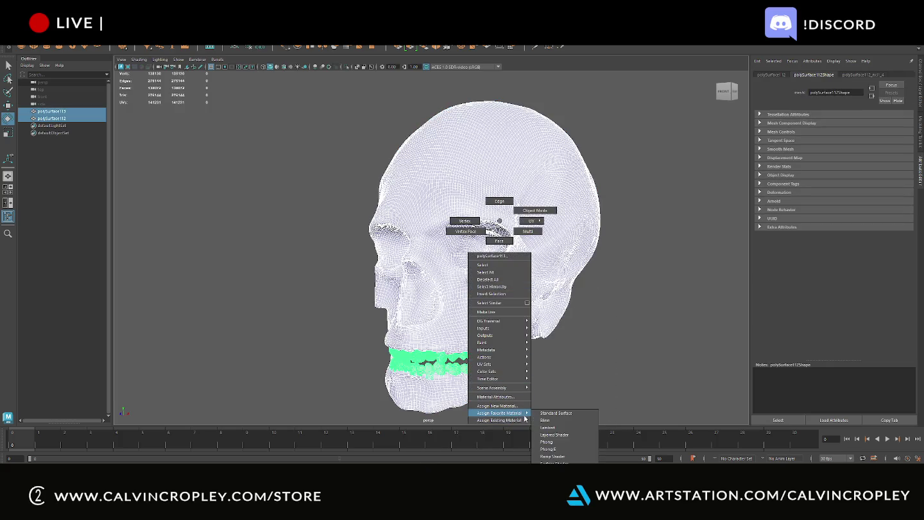
left_click(571, 313)
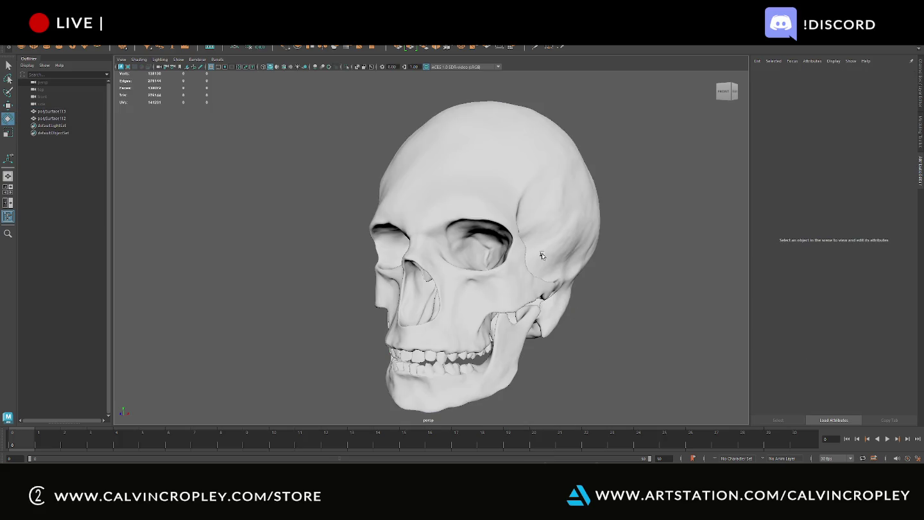
left_click(529, 261)
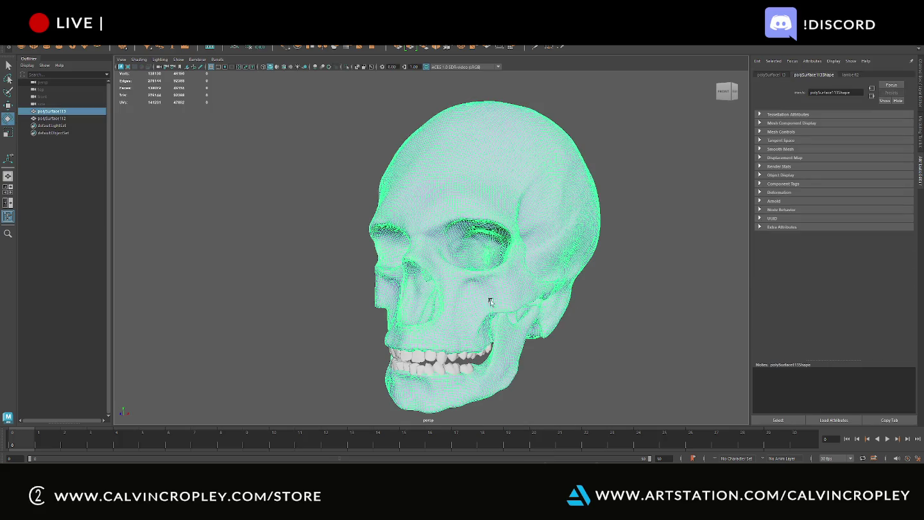
left_click(458, 371)
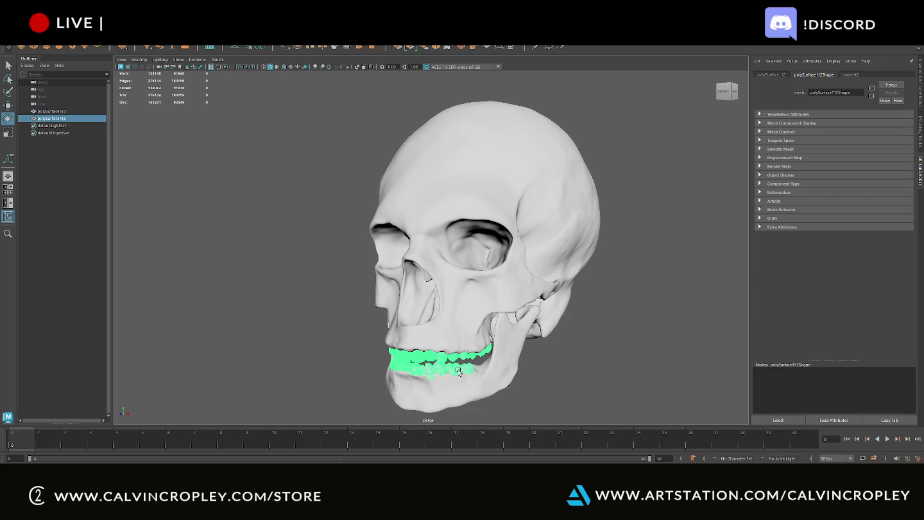
left_click(551, 188, "shift")
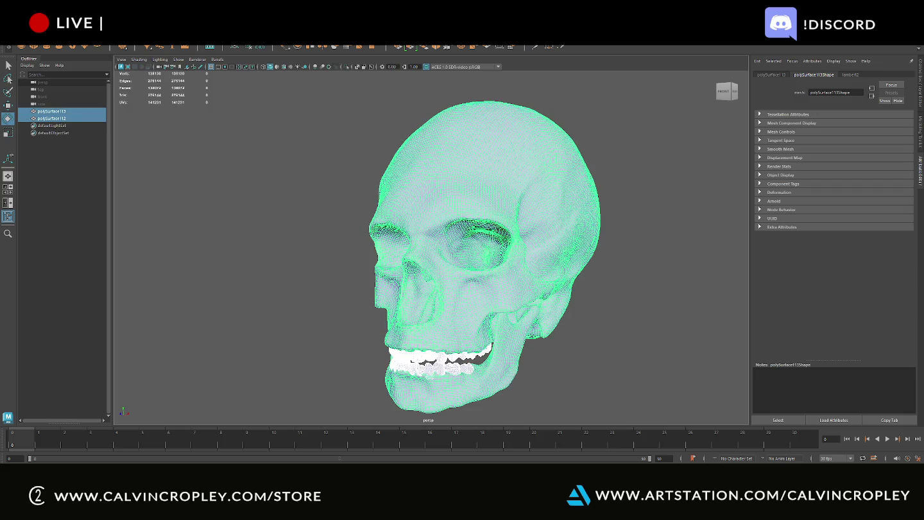
left_click(102, 418)
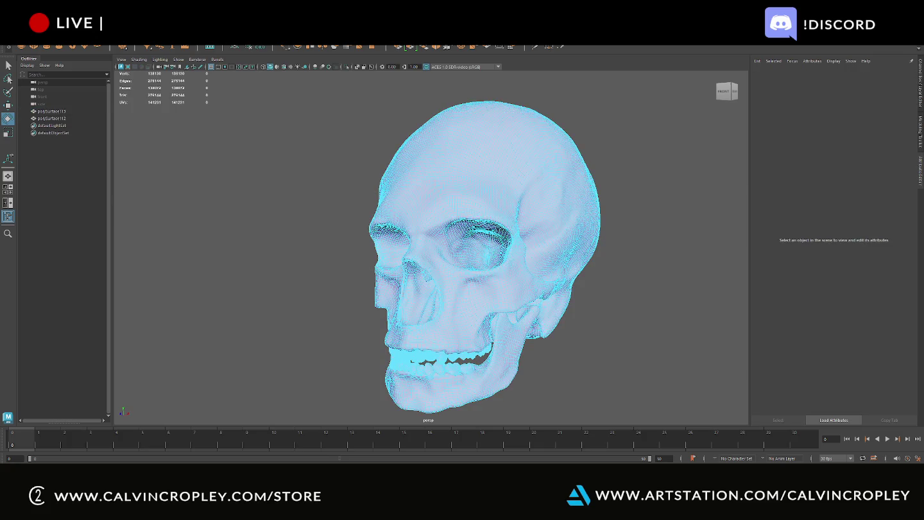
Select the jaw and cranium faces, then add polySurface112 to the selection
left_click(441, 351)
key("w")
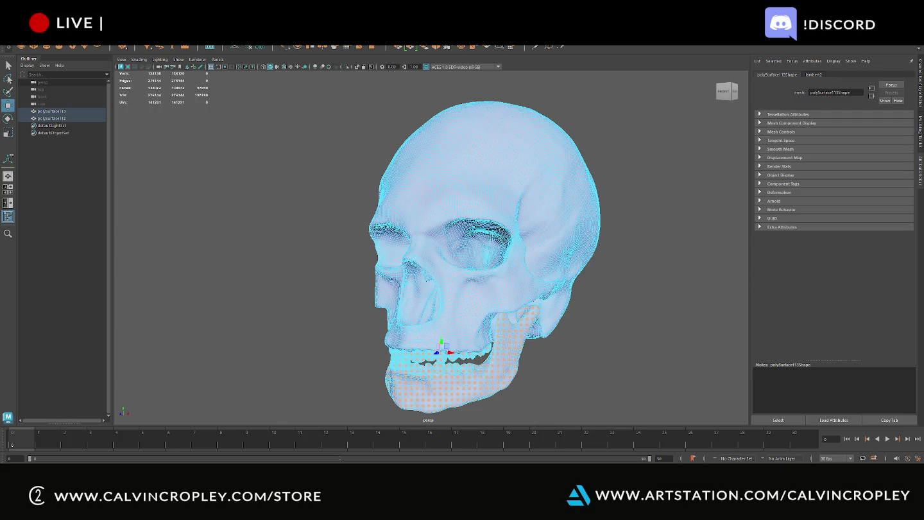
key("r")
key("w")
key("ctrl+shift+i")
key("r")
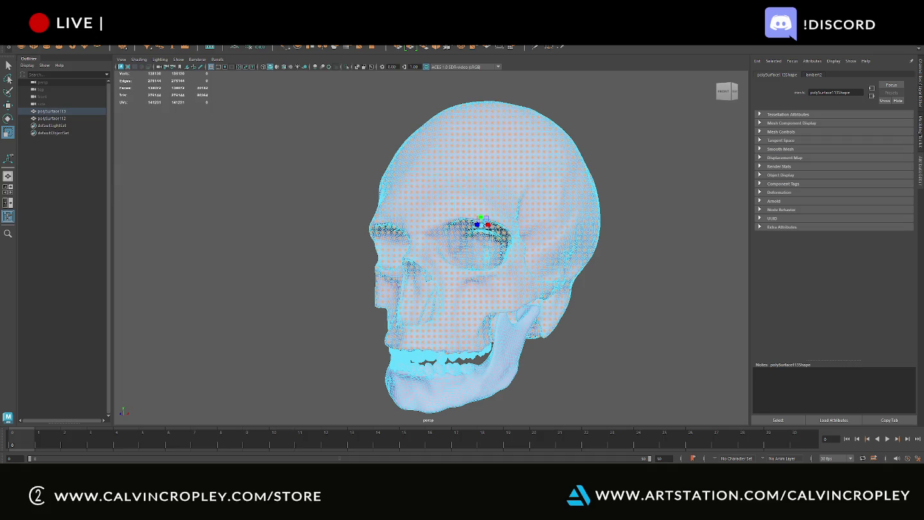
key("equal")
key("e")
key("w")
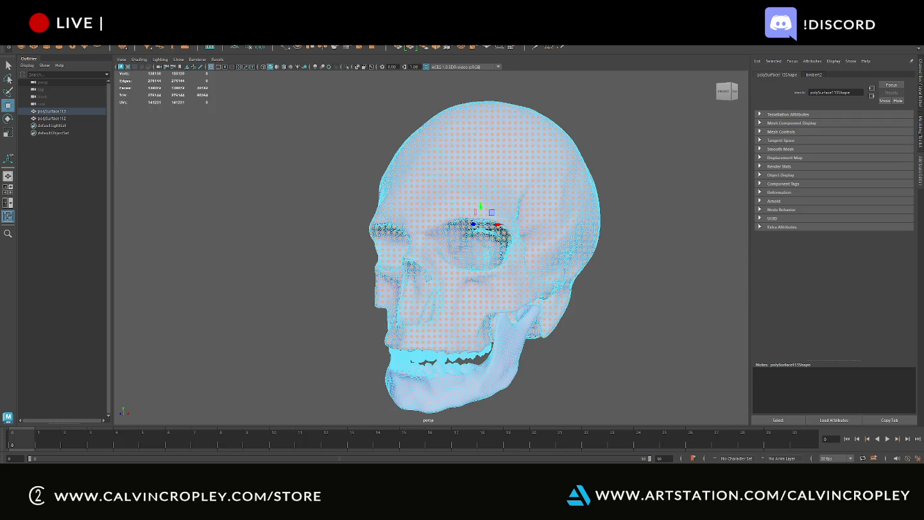
left_click(52, 119, "shift")
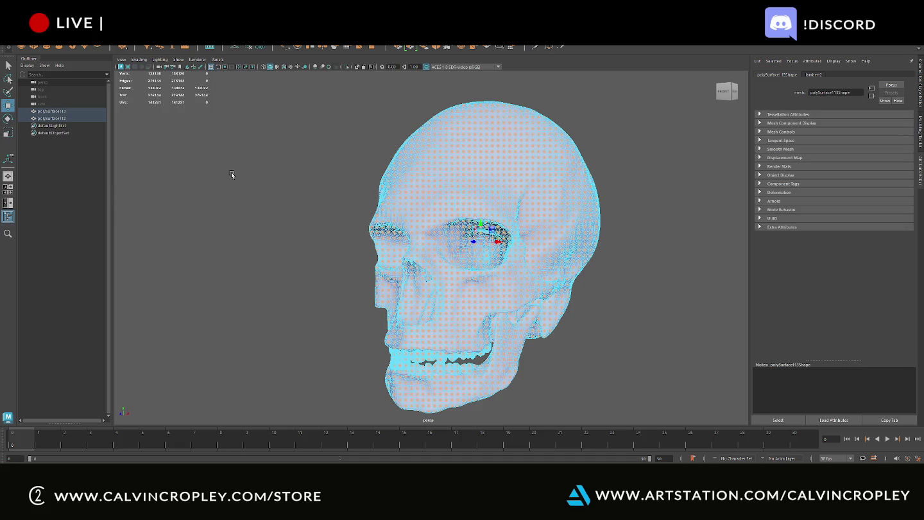
Export the selected meshes as low.fbx into Desktop\TextureSubstanceSkullWork\NewSkull
left_click(14, 42)
left_click(61, 106)
left_click(344, 117)
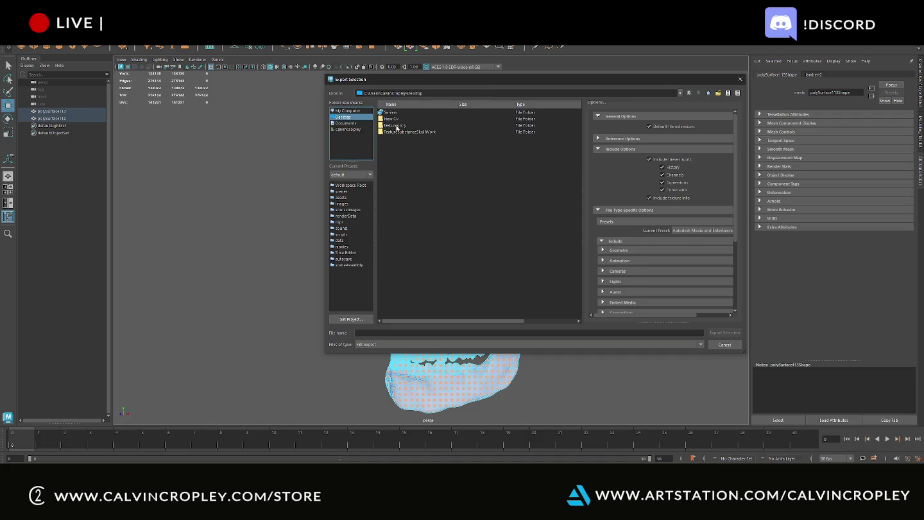
double_click(398, 132)
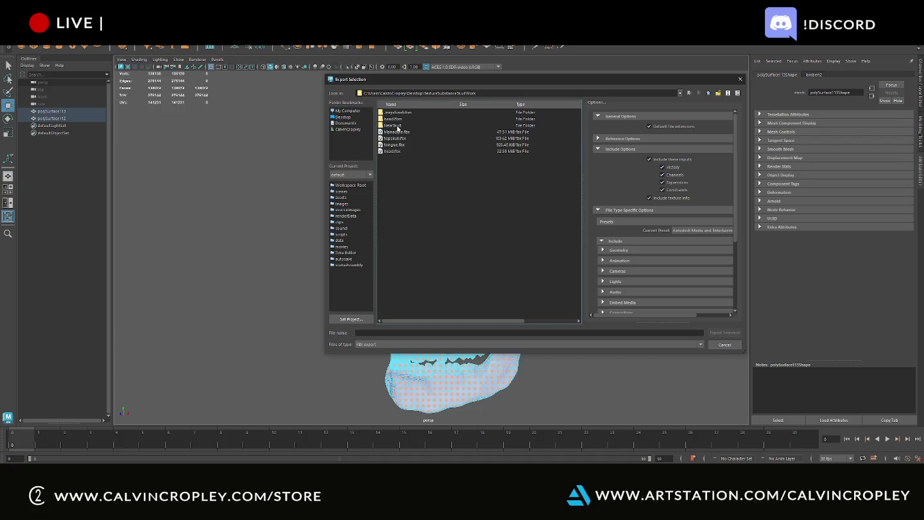
double_click(394, 124)
left_click(408, 333)
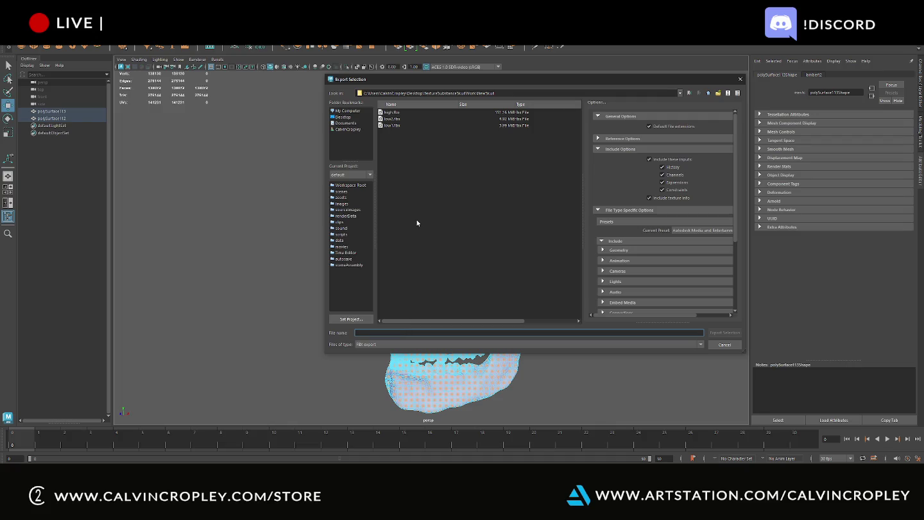
type("low")
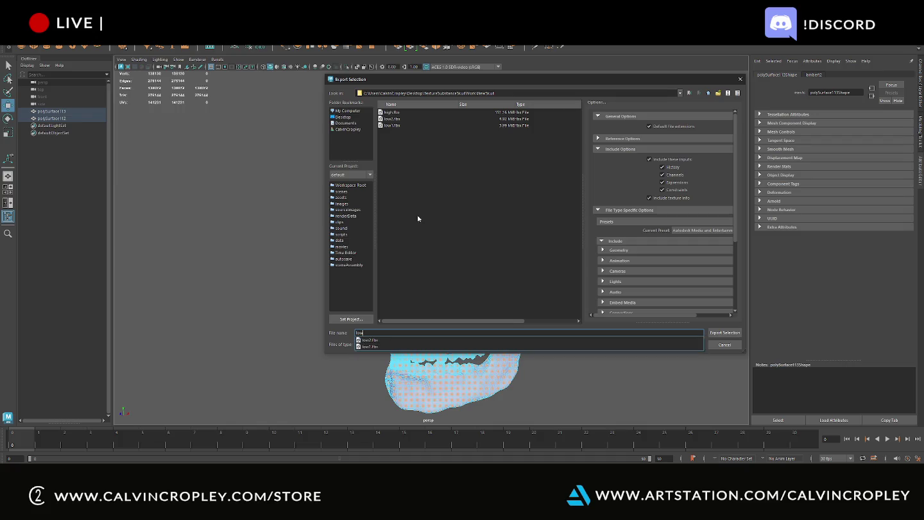
left_click(754, 342)
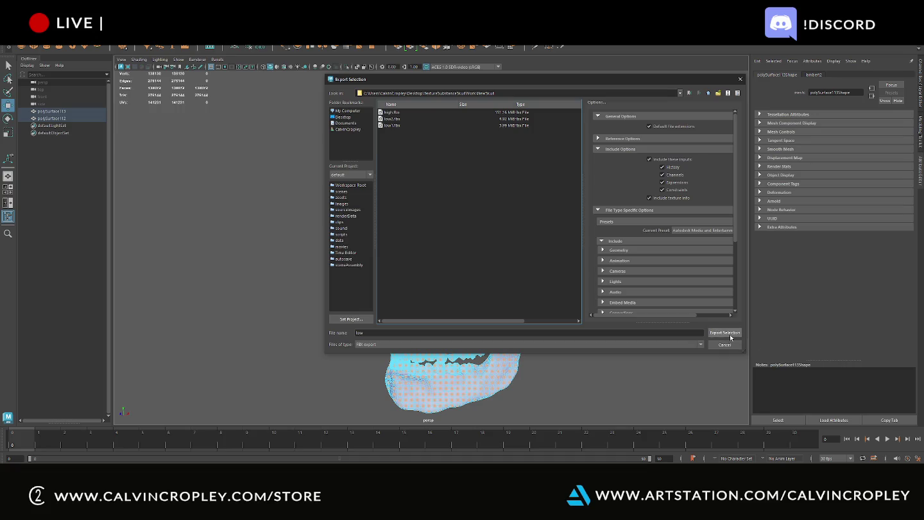
left_click(725, 333)
key("alt+Tab")
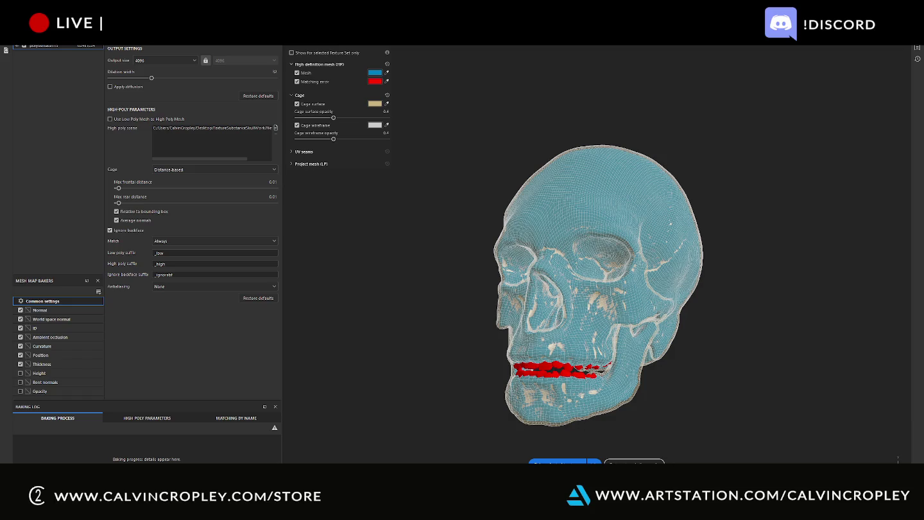
Start a new project setup, then cancel it without loading a mesh
key("alt+f")
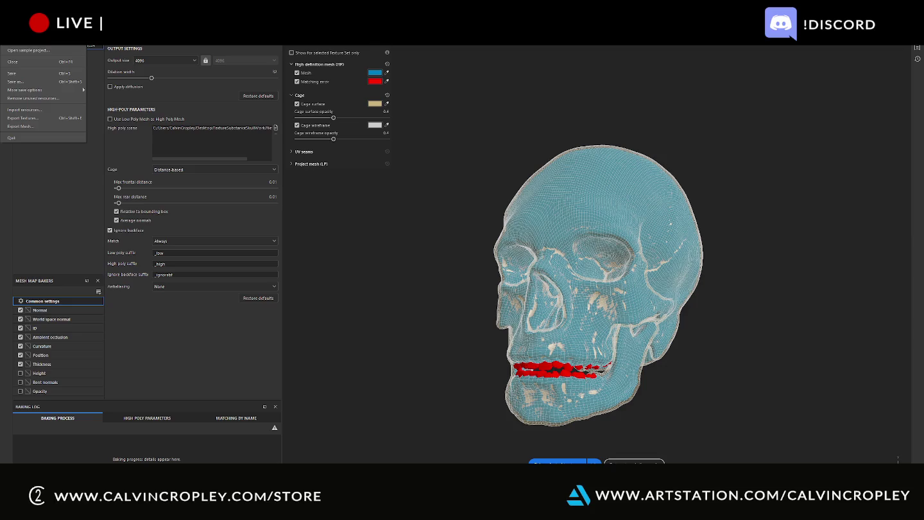
key("ctrl+n")
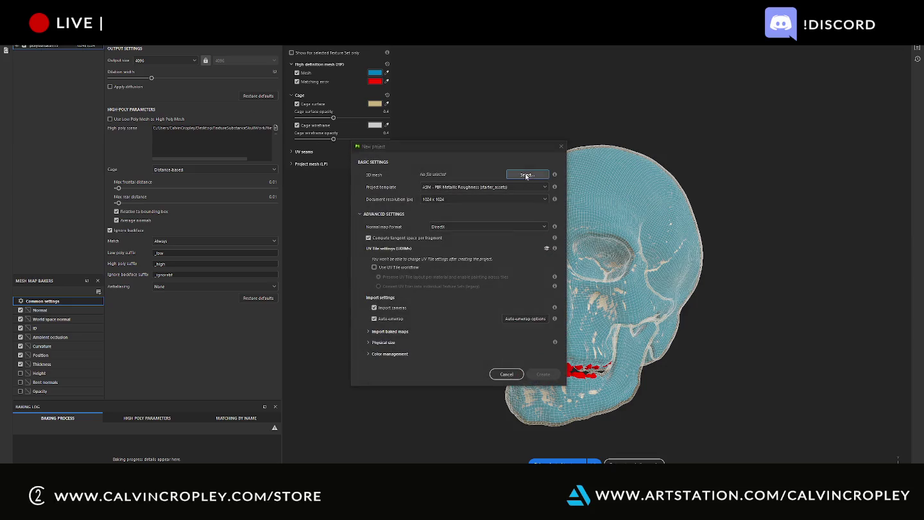
left_click(526, 177)
key("Escape")
left_click(561, 147)
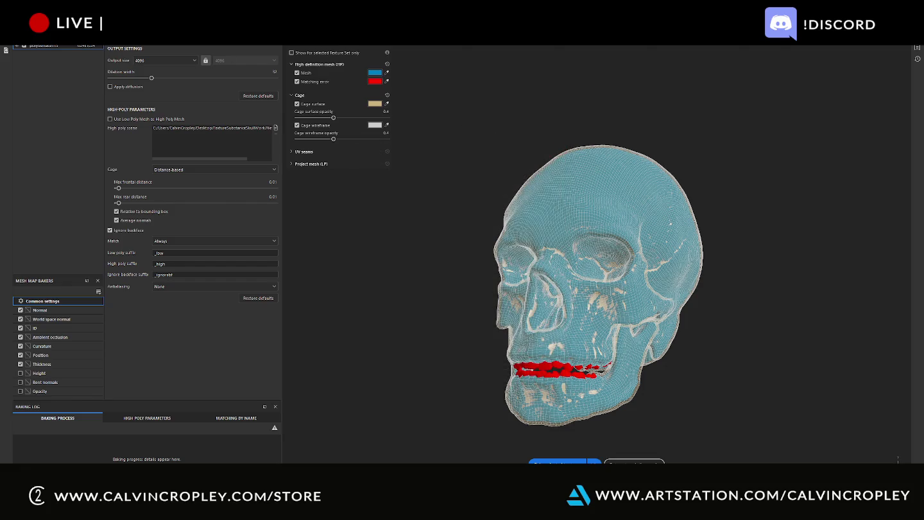
key("ctrl+n")
key("Escape")
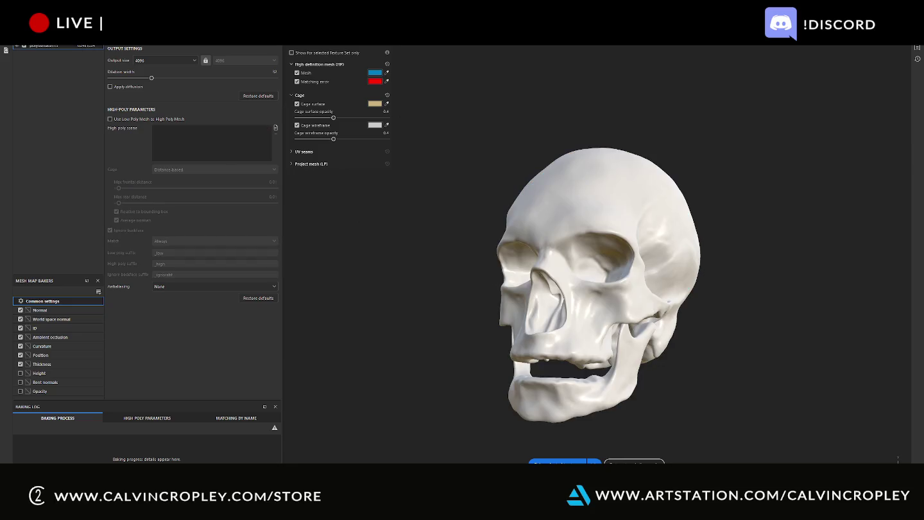
Reimport the skull mesh from the texture set menu and let it auto-unwrap
right_click(38, 45)
left_click(35, 47)
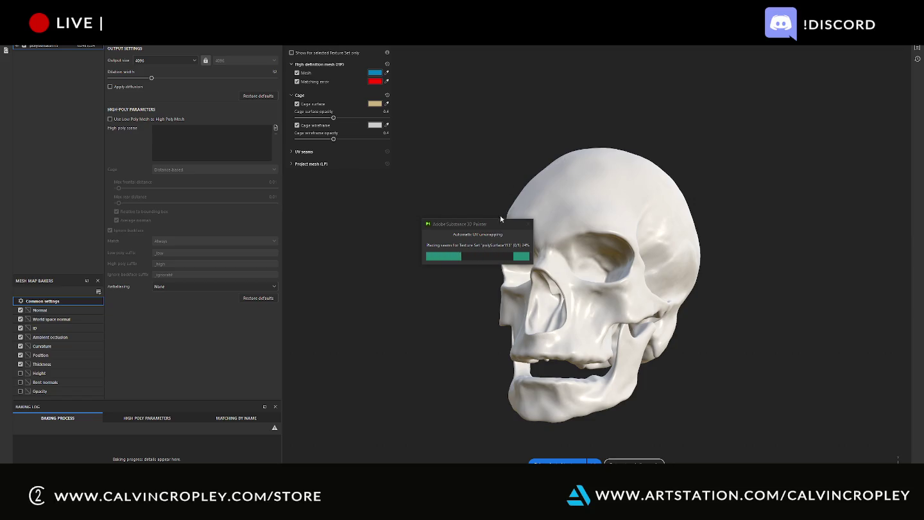
mouse_move(498, 227)
left_mouse_down()
mouse_move(402, 200)
mouse_move(390, 181)
left_mouse_up()
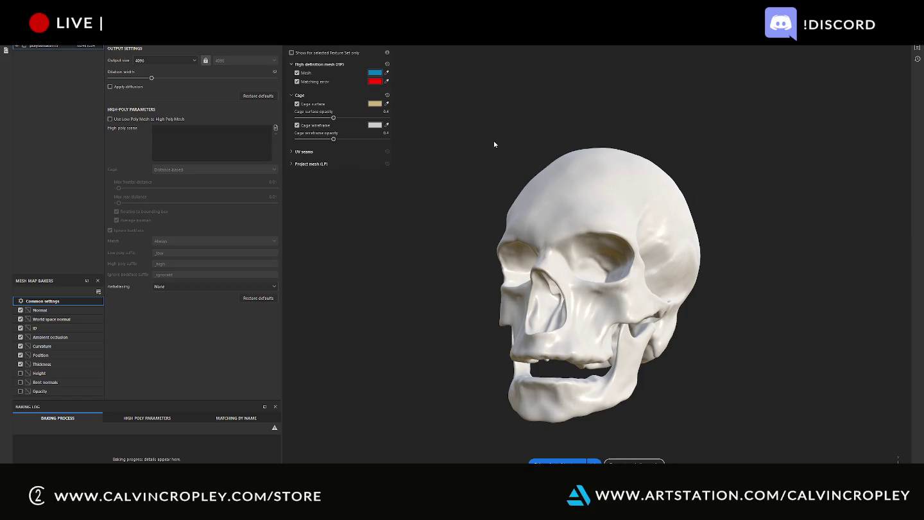
Create a new 4096 x 4096 project from low.fbx, discarding the old project's changes
left_click(13, 39)
left_click(29, 52)
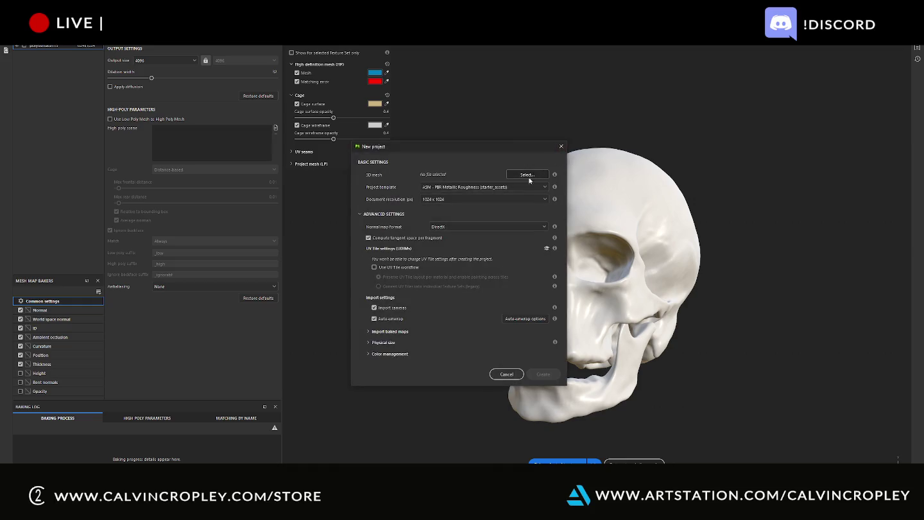
left_click(527, 176)
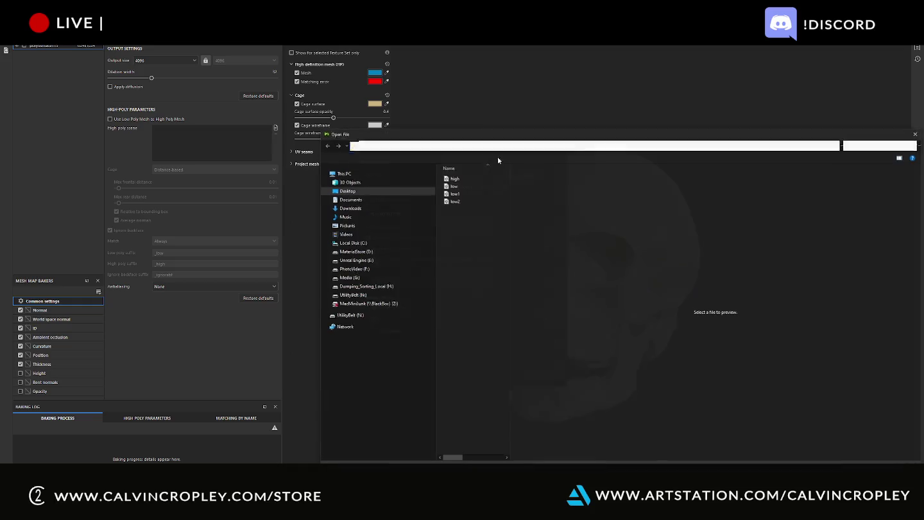
double_click(469, 187)
left_click(459, 199)
left_click(442, 245)
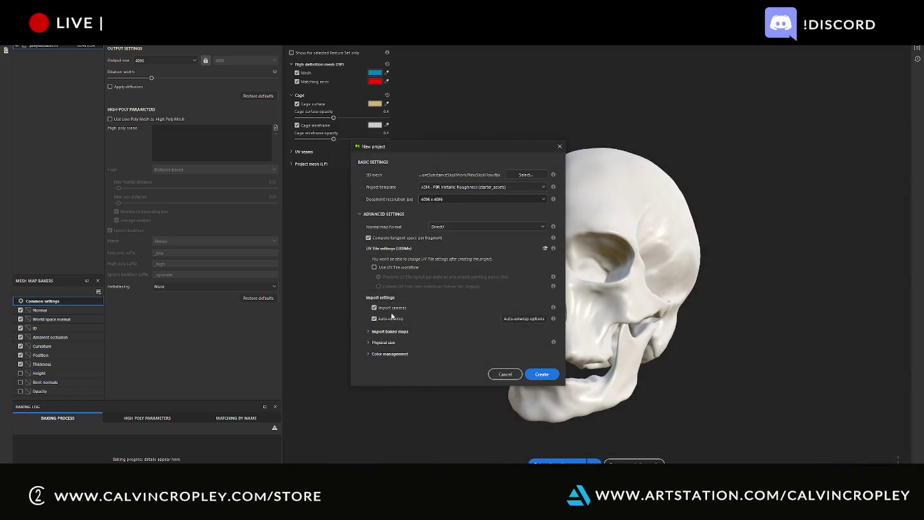
left_click(541, 374)
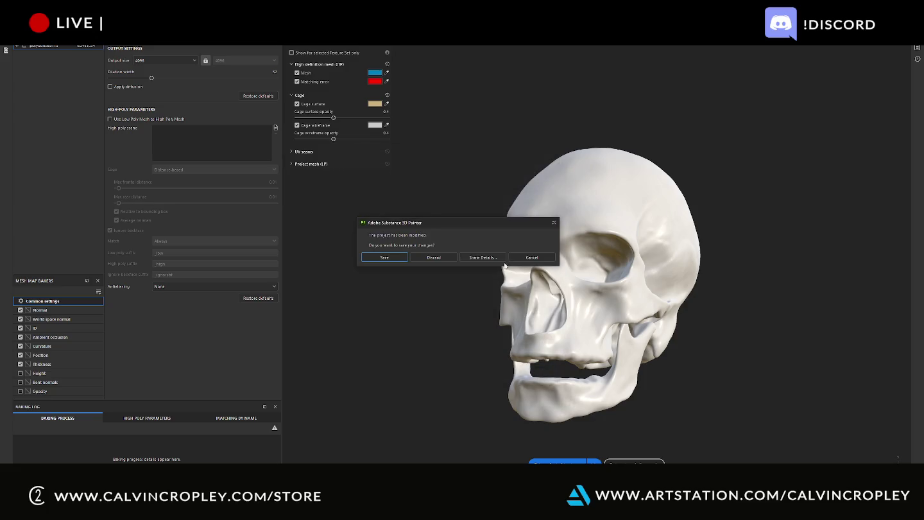
left_click(449, 259)
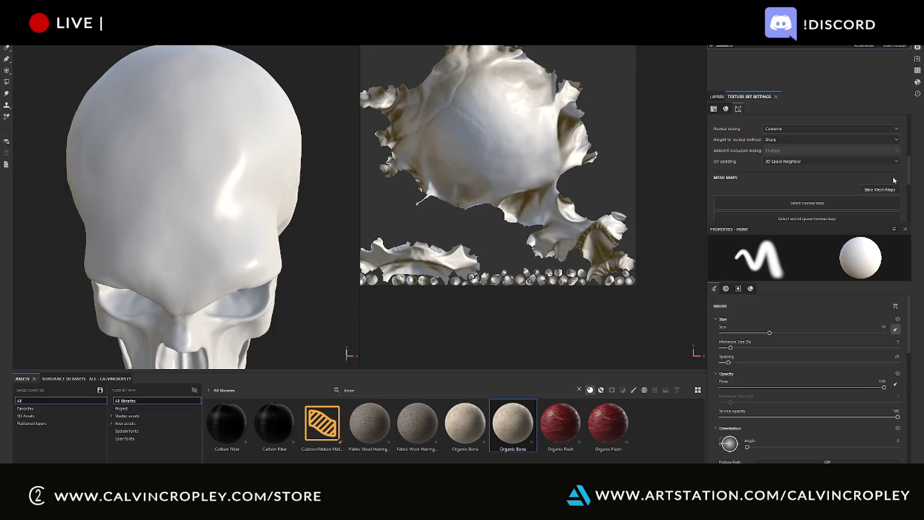
Bake mesh maps from high.fbx at 4096, mesh matching Always, antialiasing Subsampling 8x8
left_click(884, 190)
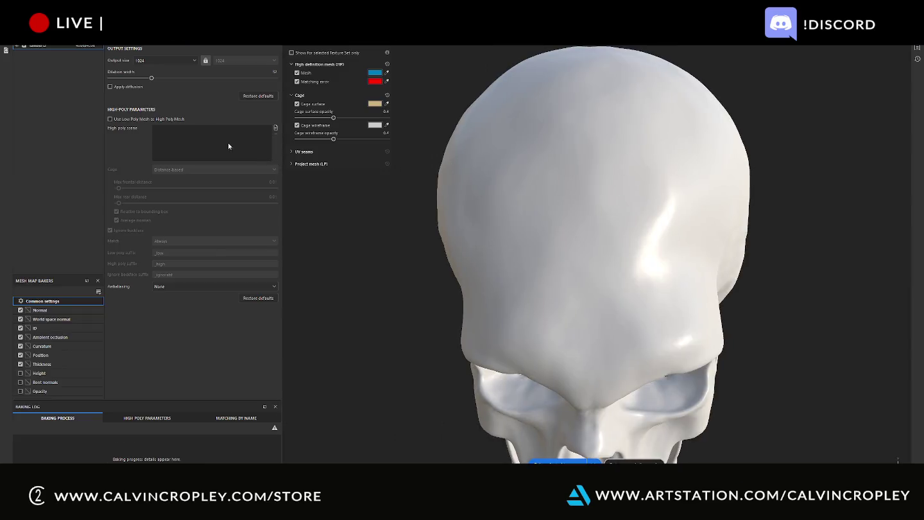
left_click(275, 129)
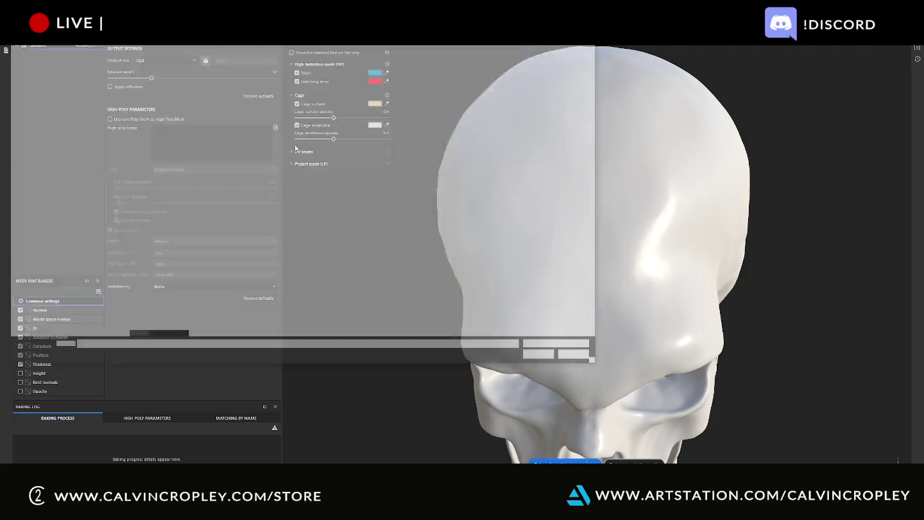
double_click(142, 62)
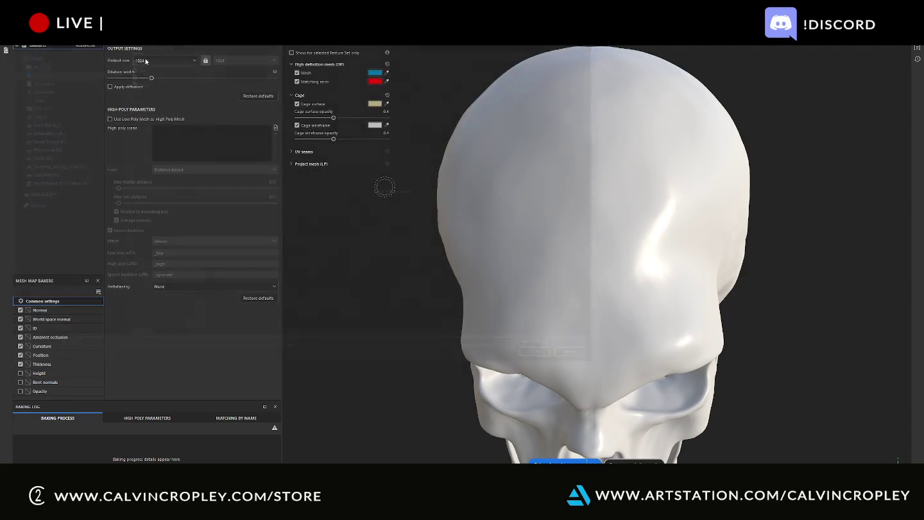
left_click(149, 60)
left_click(156, 129)
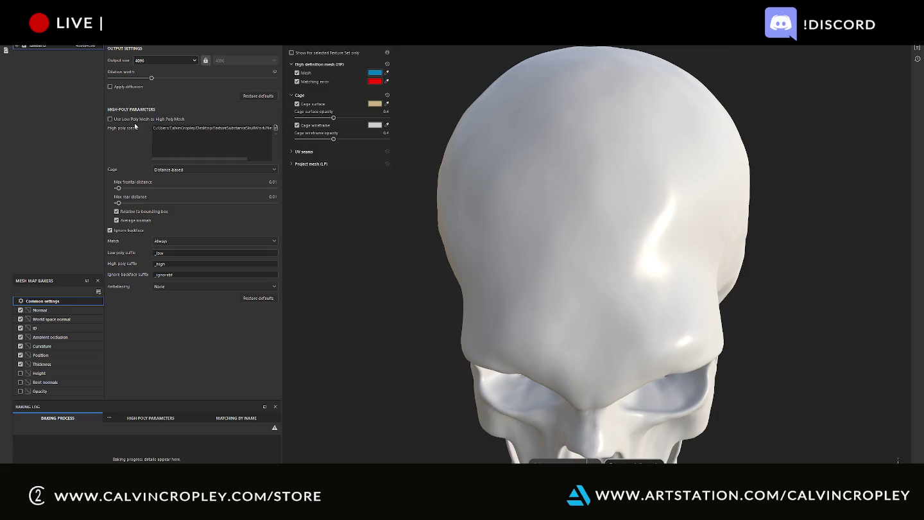
left_click(205, 242)
left_click(204, 250)
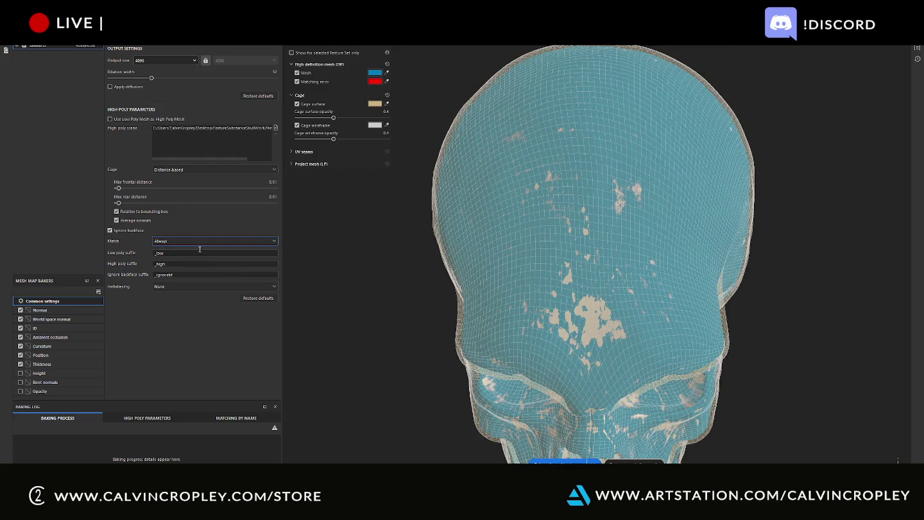
left_click(193, 285)
left_click(177, 315)
left_click(215, 287)
left_click(138, 304)
Start baking the high-poly skull's mesh maps onto the low-poly skull, orbiting to watch progress
left_click(559, 461)
scroll(777, 377, "down", 3)
left_click_drag(769, 372, 686, 288, "alt")
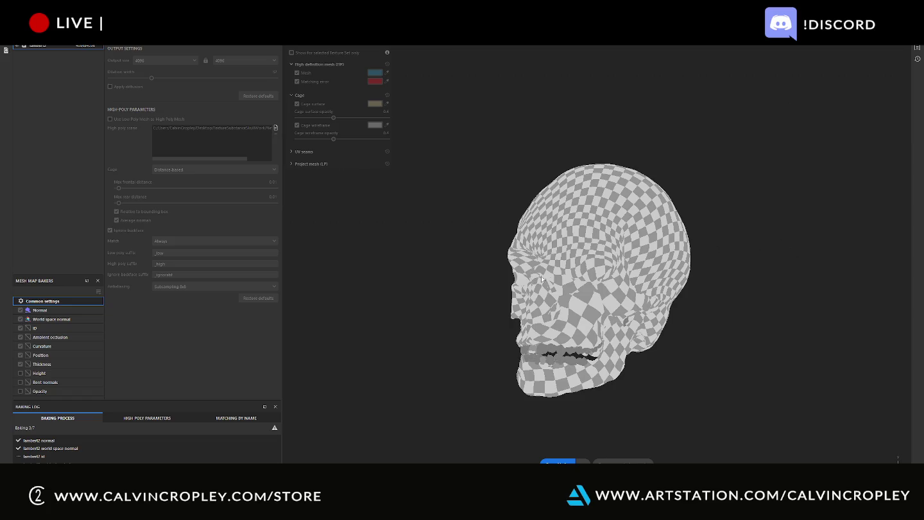
mouse_move(709, 263)
left_mouse_down("alt")
mouse_move(702, 206)
mouse_move(671, 179)
mouse_move(663, 218)
mouse_move(598, 217)
left_mouse_up("alt")
Reframe the skull view and take a screen capture of the skull area mid-bake
scroll(597, 216, "up", 2)
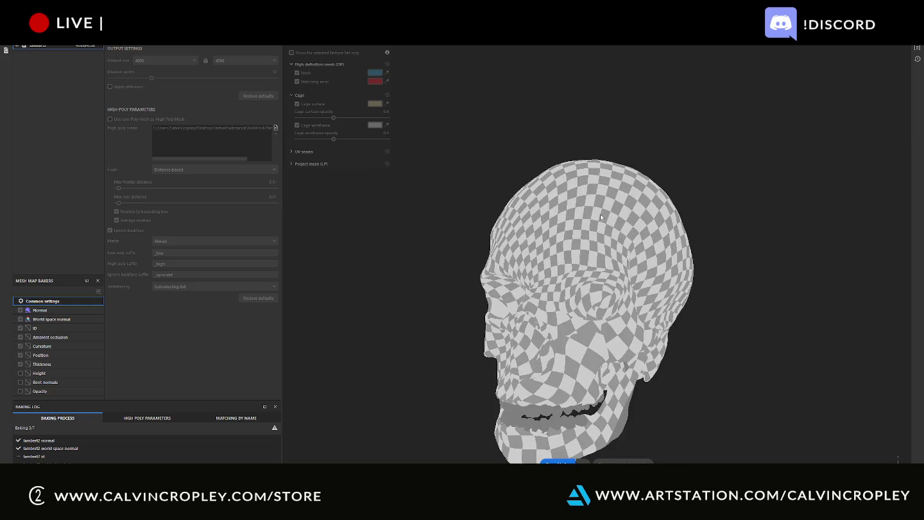
middle_click_drag(592, 192, 597, 169, "alt")
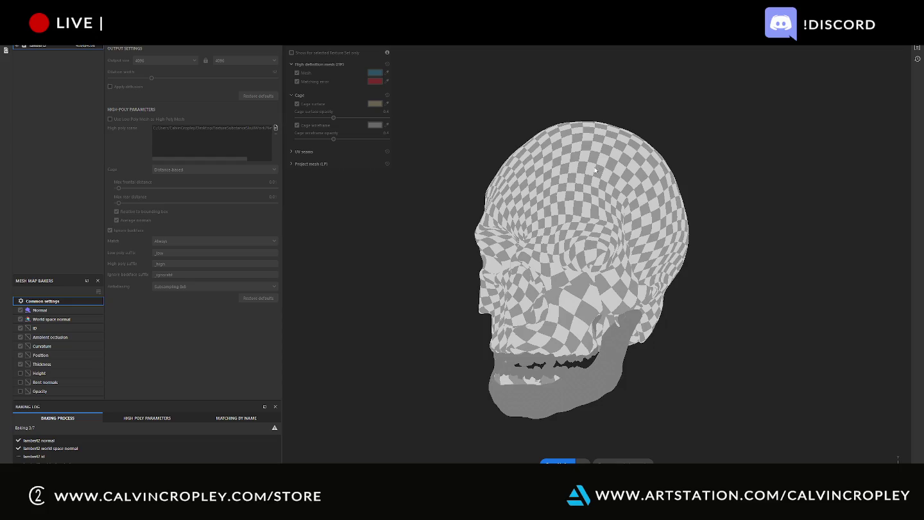
key("super+shift+s")
left_click_drag(436, 107, 737, 448)
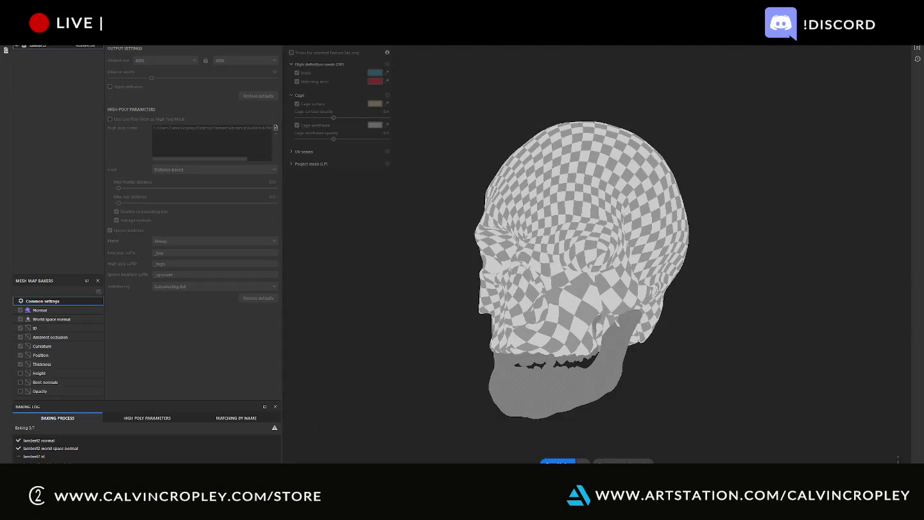
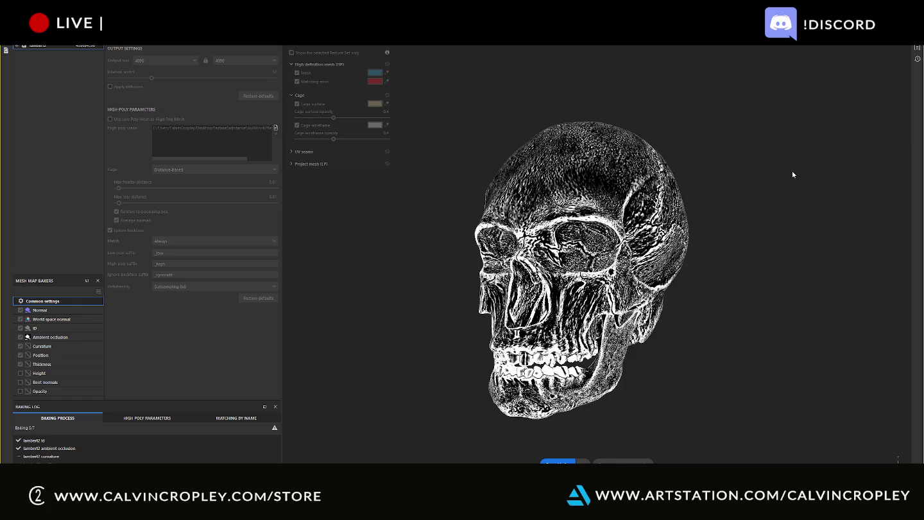
Capture a snip of the baked skull preview and close the Baking window
key("super+shift+s")
left_click_drag(471, 114, 696, 430)
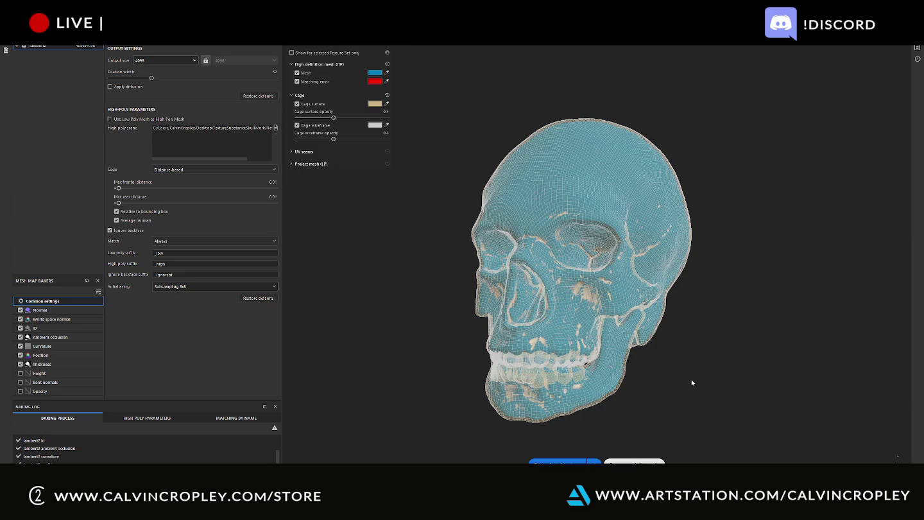
left_click(634, 462)
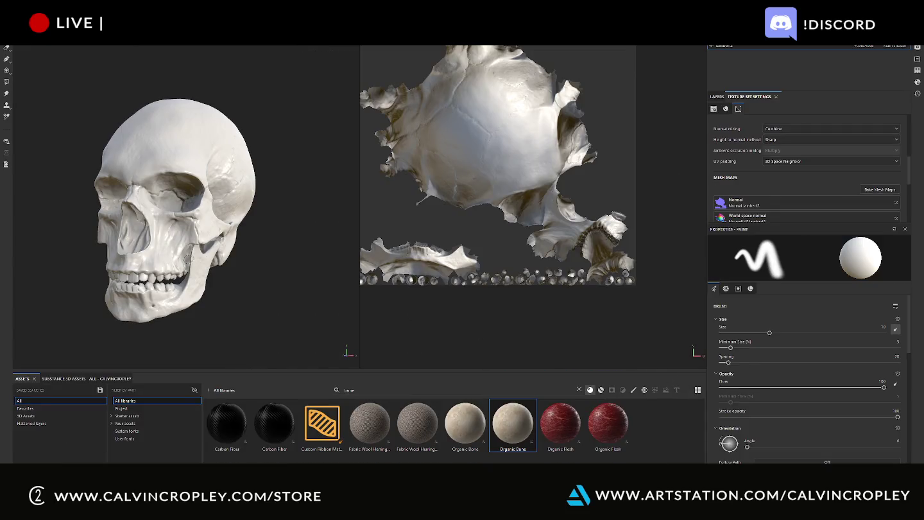
Drop the Organic Bone material from the Assets shelf onto the skull
mouse_move(297, 242)
left_mouse_down("alt")
mouse_move(247, 275)
mouse_move(157, 113)
left_mouse_up("alt")
mouse_move(509, 440)
left_mouse_down()
mouse_move(212, 262)
mouse_move(161, 208)
left_mouse_up()
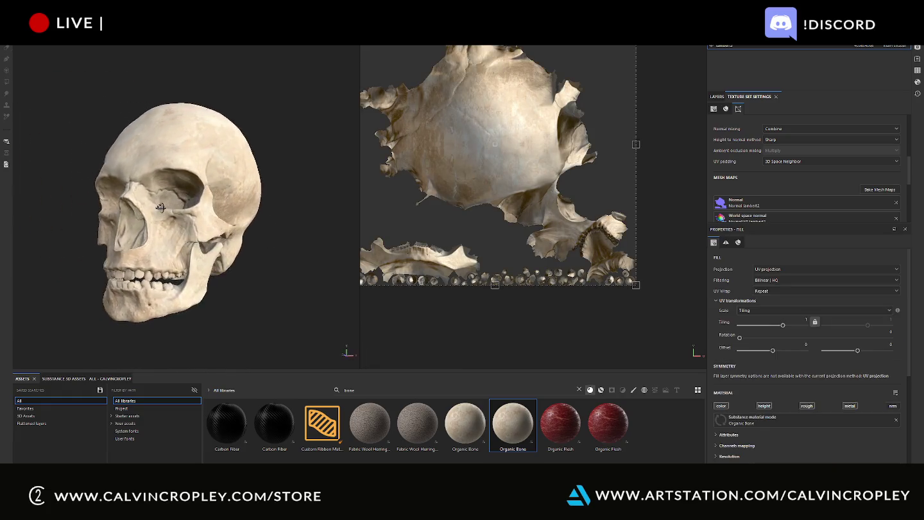
scroll(163, 205, "up", 3)
scroll(168, 204, "up", 2)
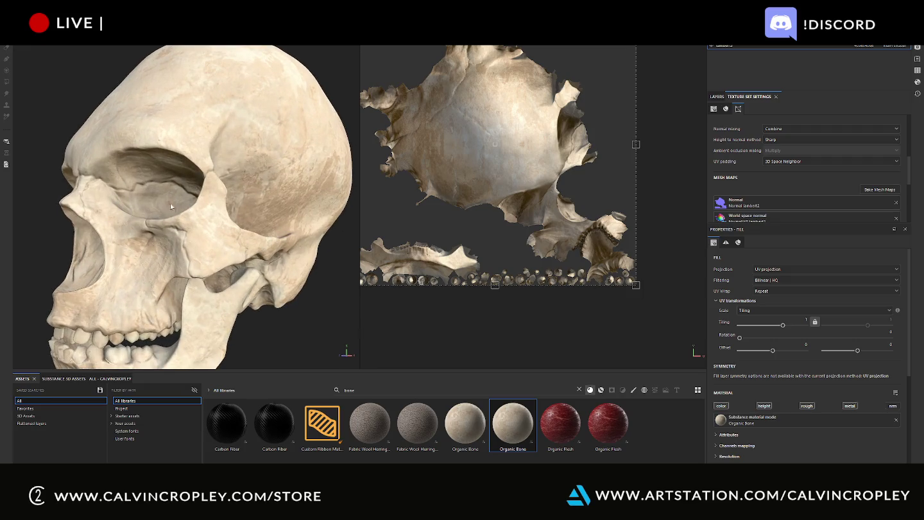
scroll(160, 240, "up", 2)
scroll(159, 240, "down", 3)
scroll(159, 239, "down", 2)
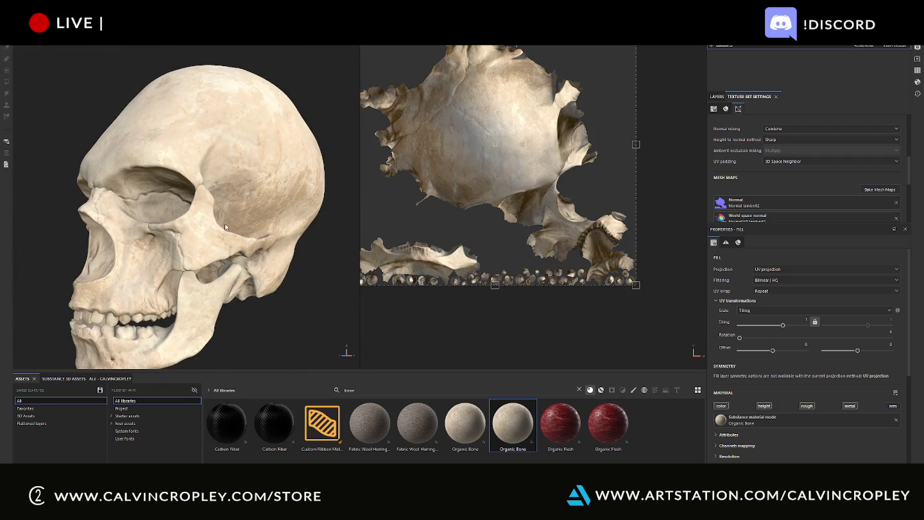
left_click_drag(226, 227, 270, 221, "alt")
scroll(773, 195, "up", 5)
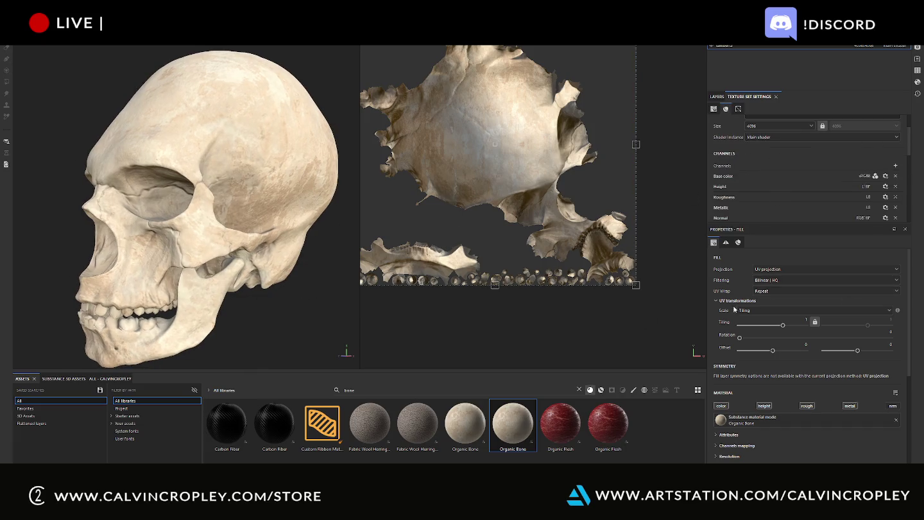
Delete the empty Layer 1 from the layer stack
left_click(718, 96)
left_click(760, 140)
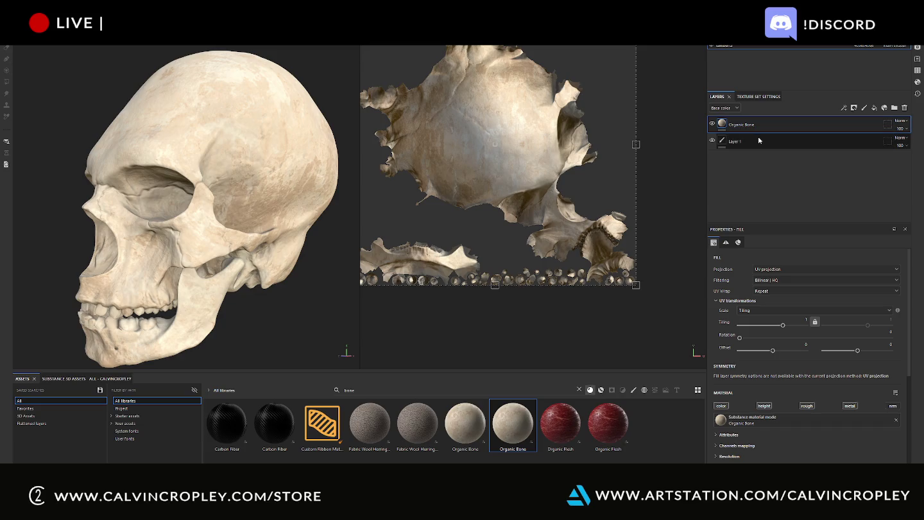
key("Delete")
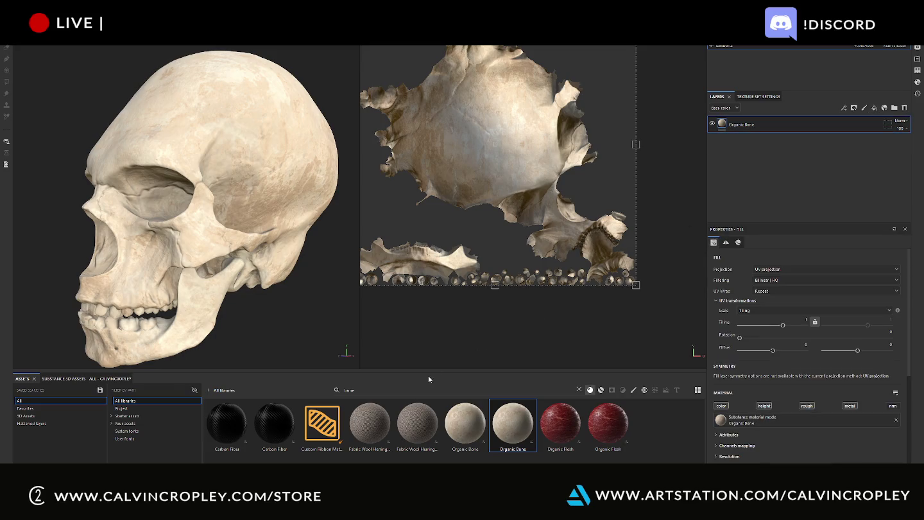
Layer Bone Stylized over Organic Bone, then add and remove a Dirt material
left_click(600, 390)
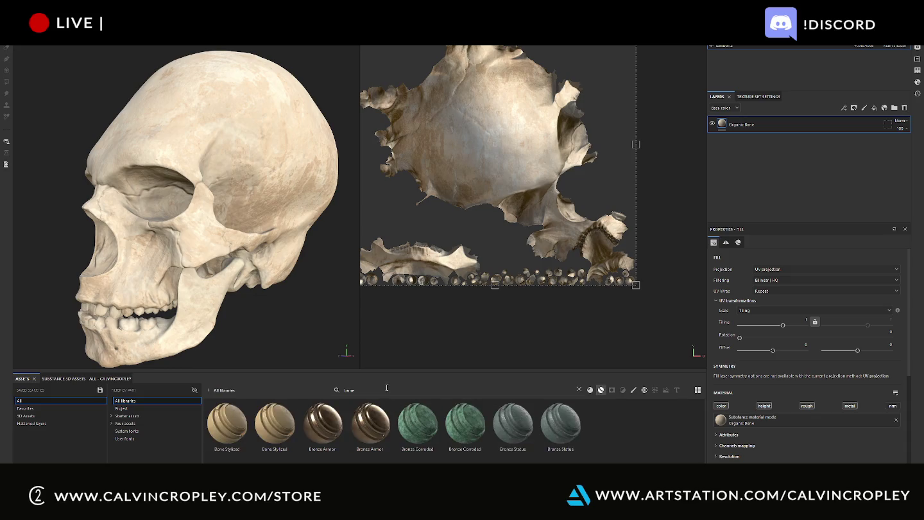
left_click_drag(228, 425, 800, 134)
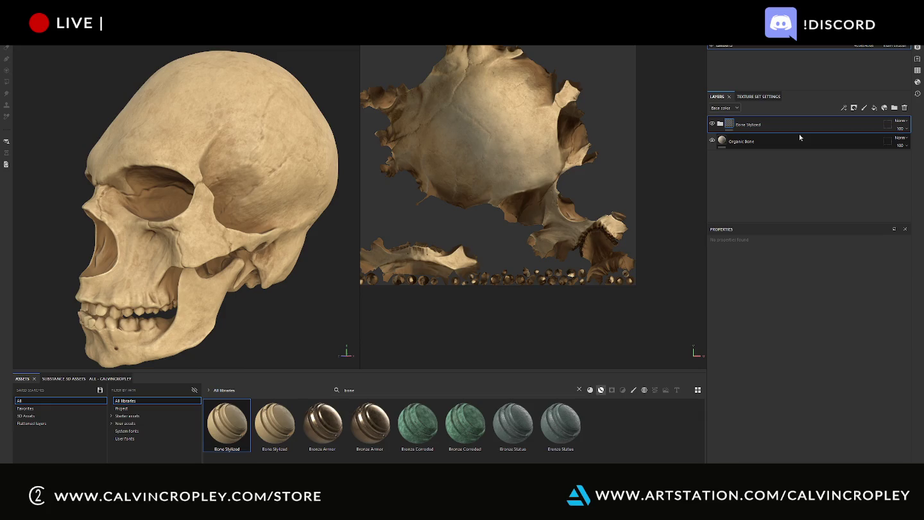
left_click_drag(382, 393, 328, 394)
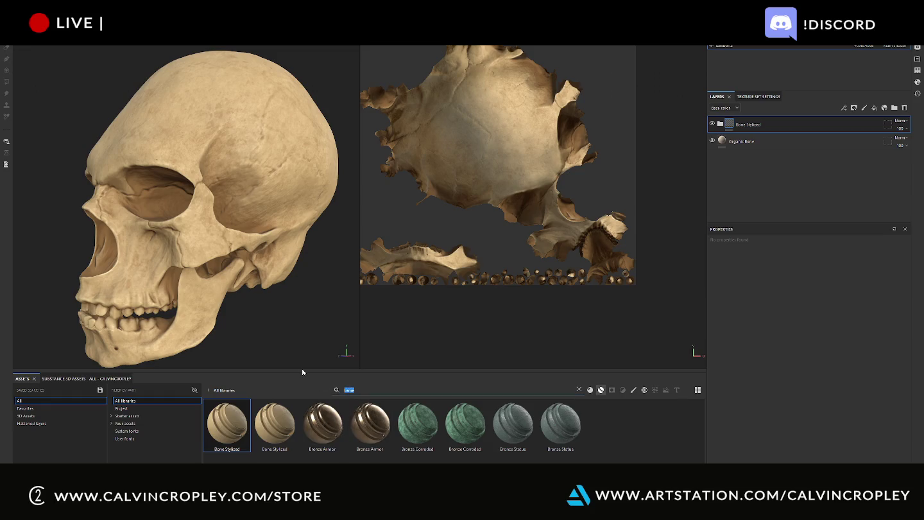
type("dirt")
left_click_drag(274, 423, 316, 159)
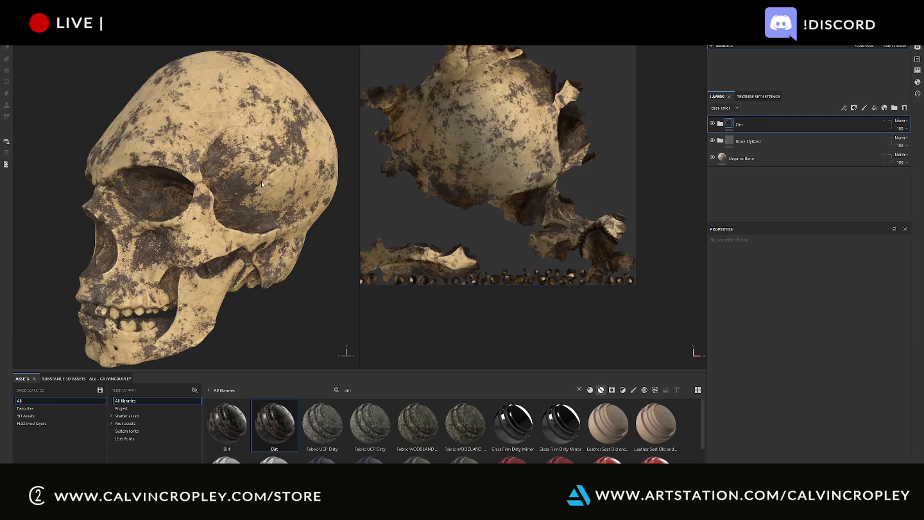
key("Delete")
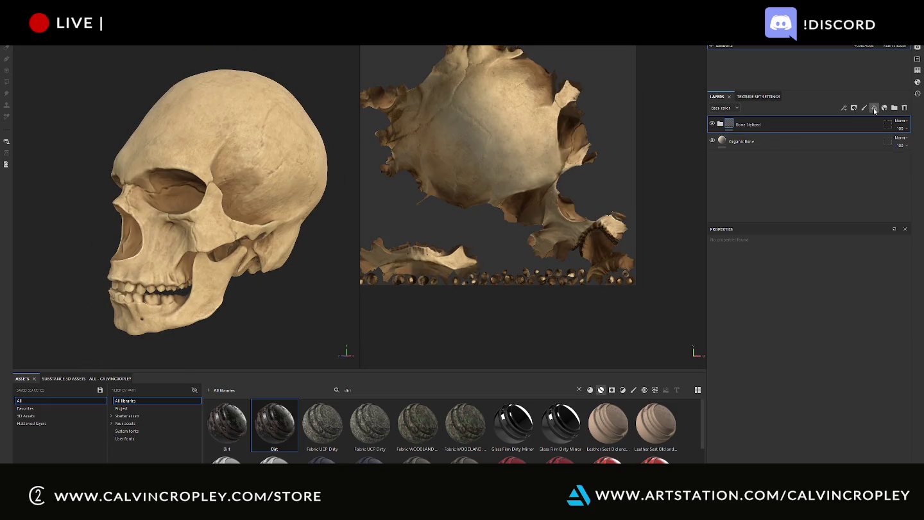
Add a fill layer inside Folder 1 with a black mask driven by a Dirt generator
left_click(874, 108)
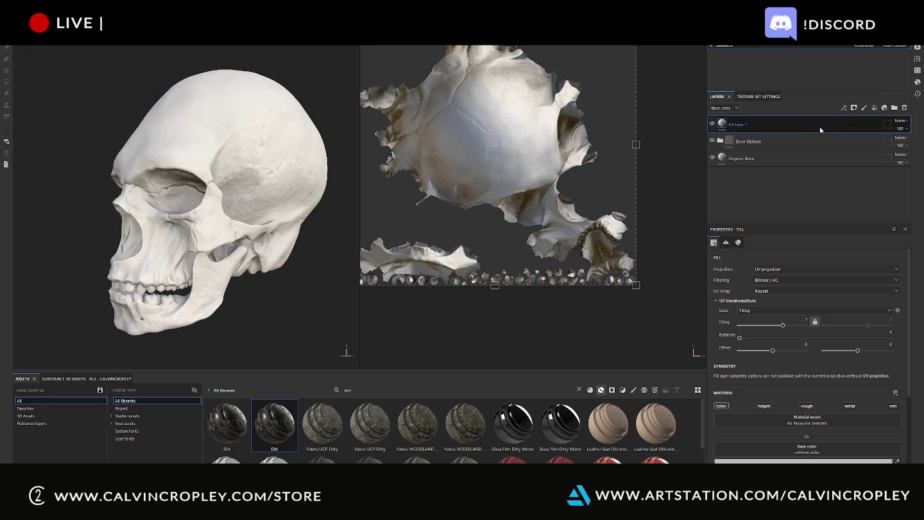
key("ctrl+g")
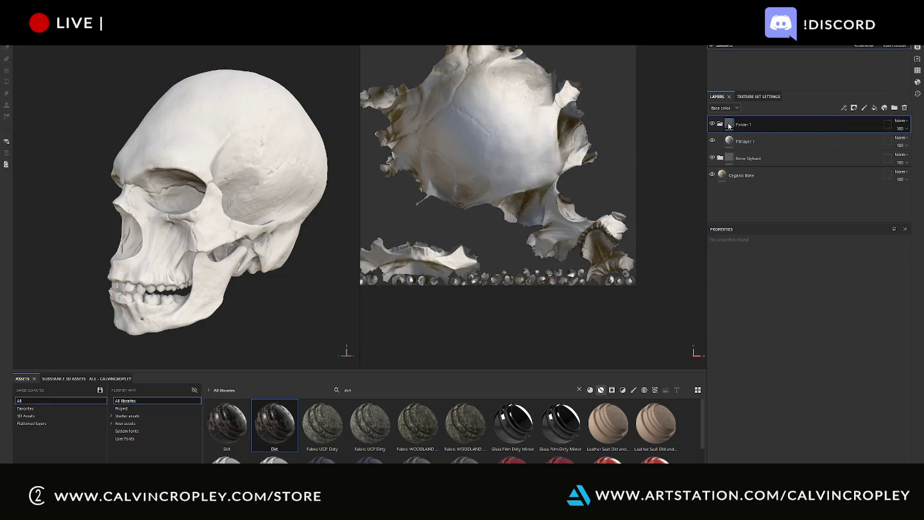
right_click(731, 125)
left_click(756, 138)
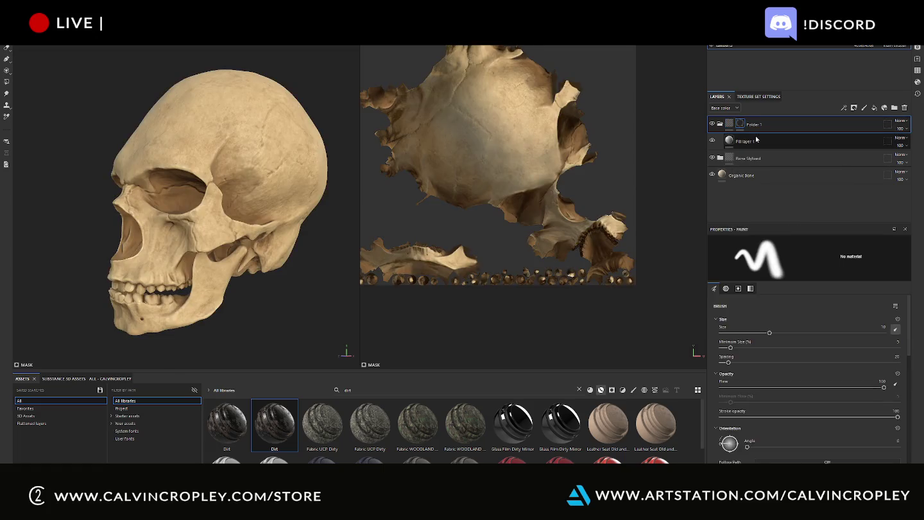
right_click(738, 125)
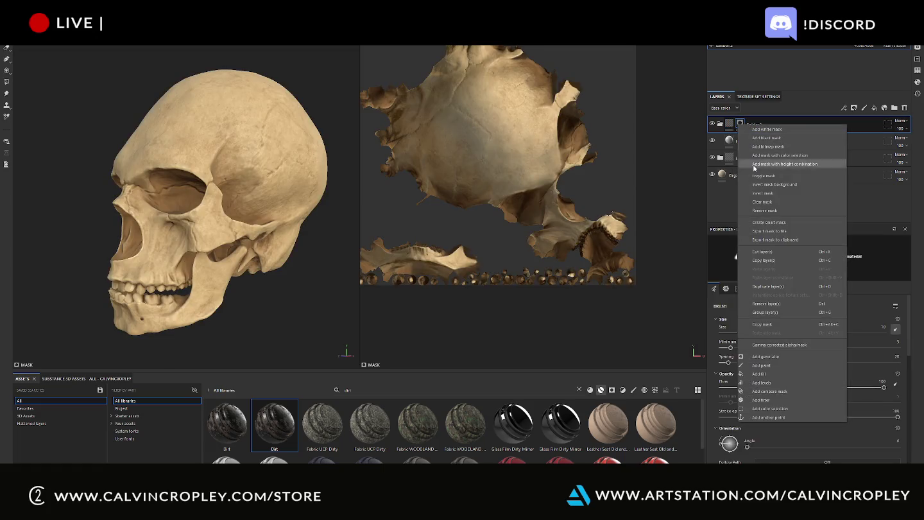
left_click(775, 357)
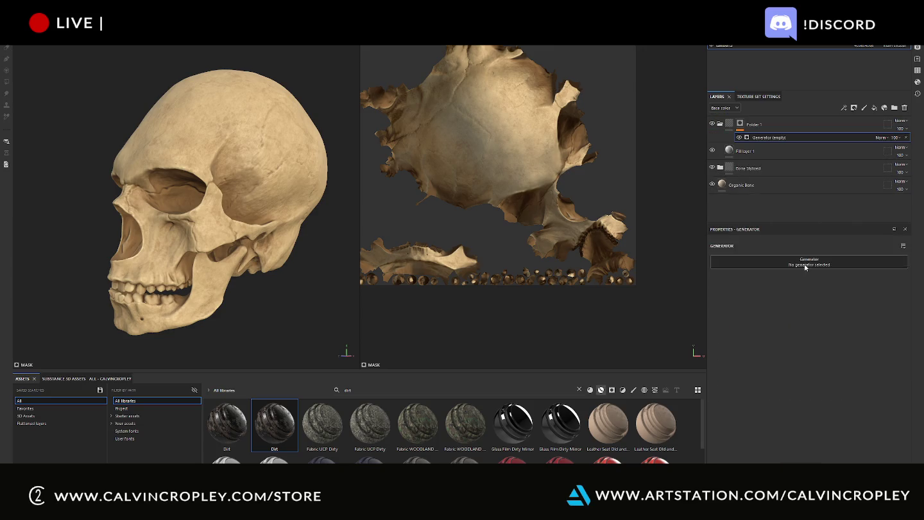
left_click(804, 264)
left_click(838, 334)
Set Fill layer 1's base colour to a desaturated grey
left_click(744, 151)
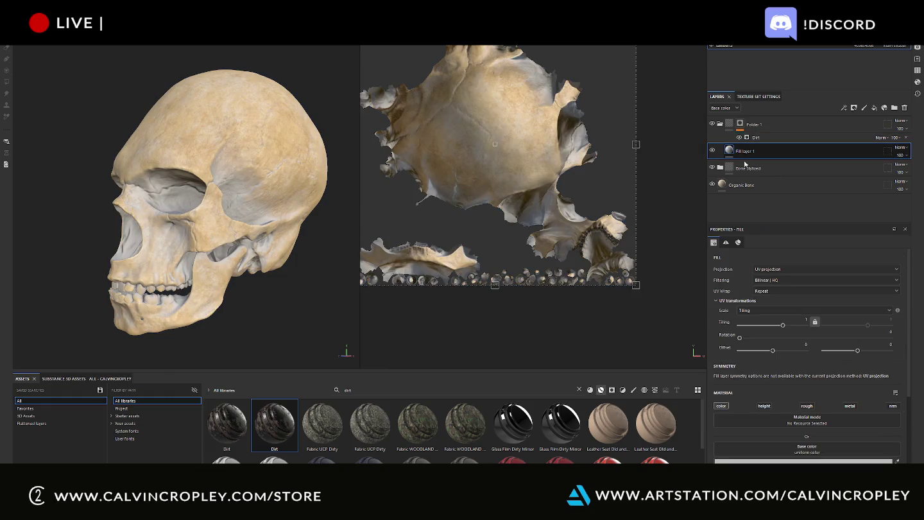
left_click(806, 448)
left_click(740, 409)
left_click_drag(740, 410, 722, 432)
Inspect the grimed skull up close and show Organic Bone's material parameters
mouse_move(244, 312)
left_mouse_down("alt")
mouse_move(309, 309)
mouse_move(318, 298)
left_mouse_up("alt")
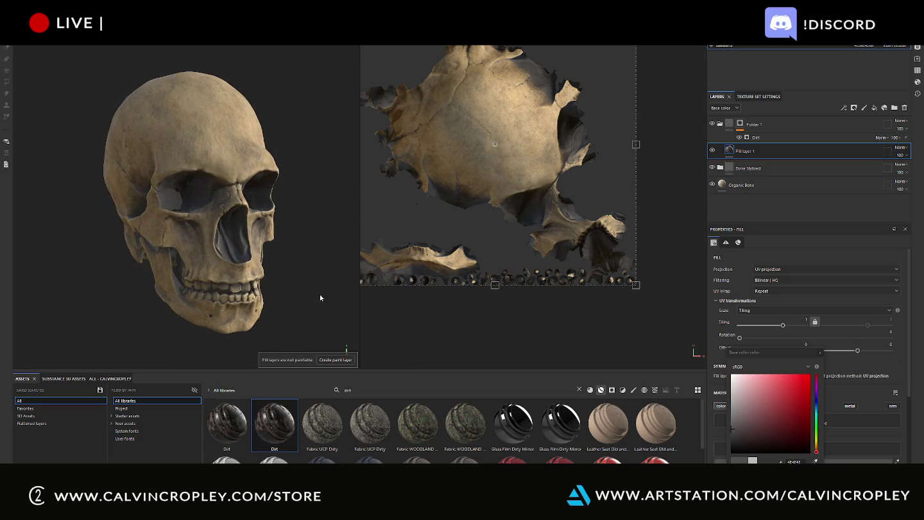
right_click_drag(318, 298, 281, 257, "alt")
middle_click_drag(281, 257, 233, 257, "alt")
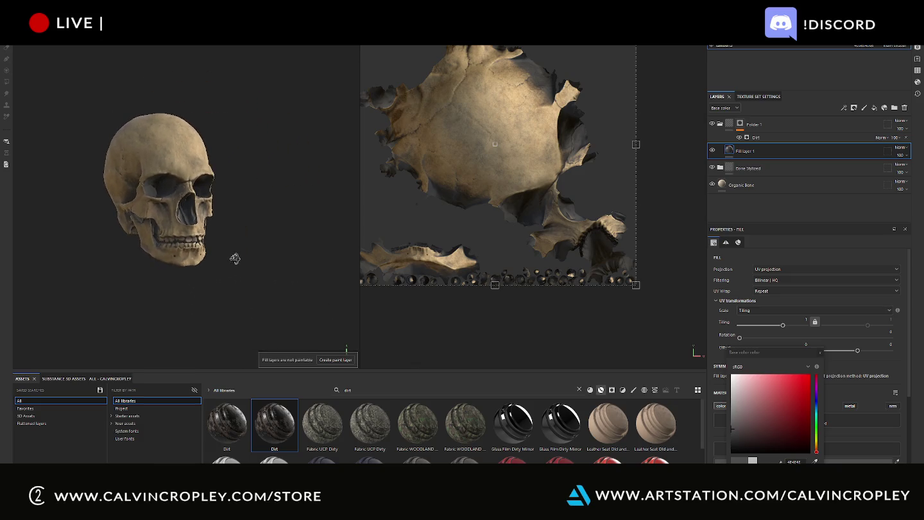
left_click(745, 185)
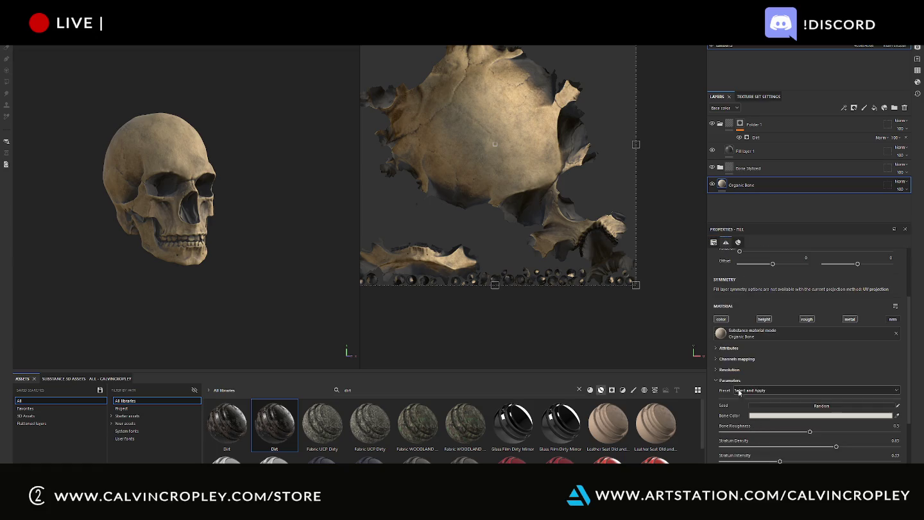
right_click_drag(175, 198, 315, 205, "alt")
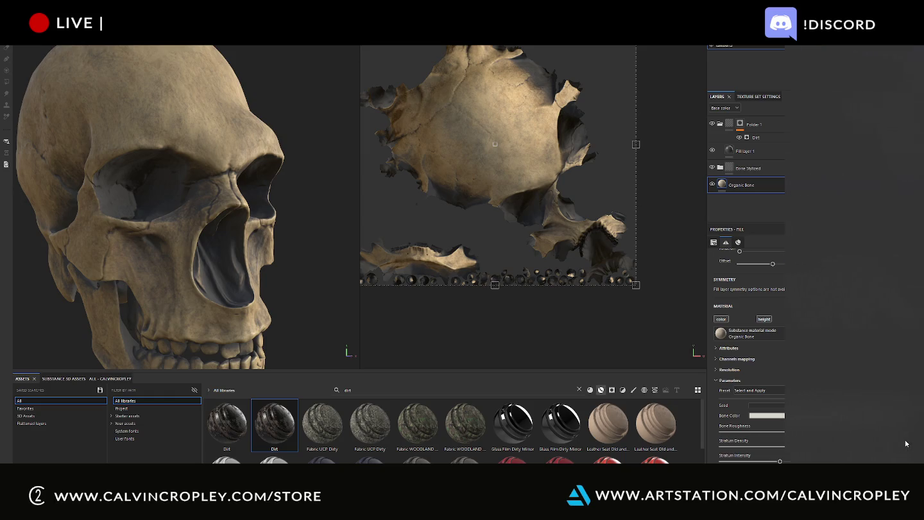
key("super+a")
left_click(149, 181)
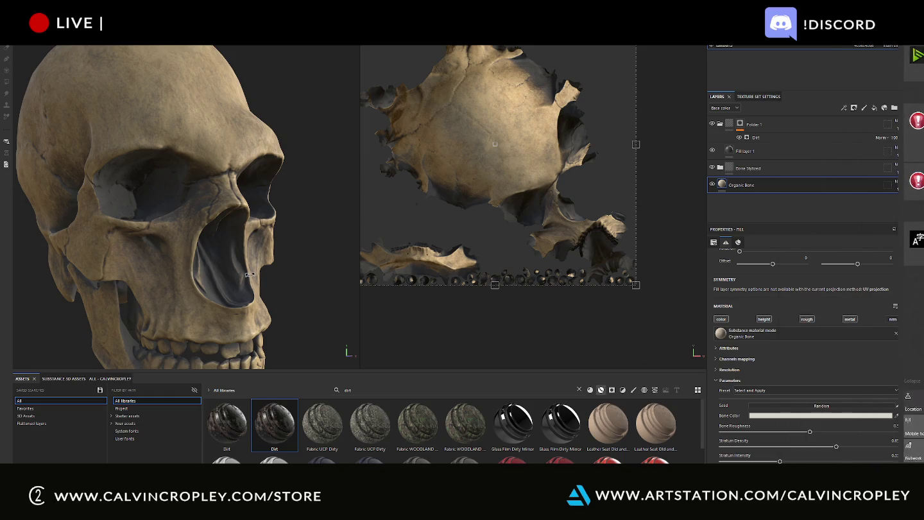
scroll(246, 185, "down", 3)
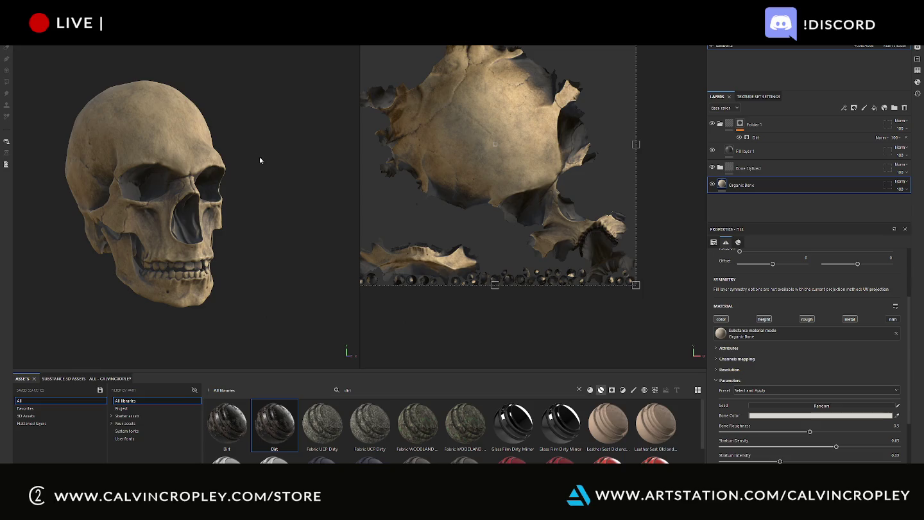
left_click_drag(259, 157, 302, 154, "alt")
mouse_move(298, 189)
left_mouse_down("alt")
mouse_move(251, 189)
mouse_move(233, 165)
mouse_move(273, 206)
left_mouse_up("alt")
scroll(232, 165, "up", 3)
scroll(257, 193, "down", 3)
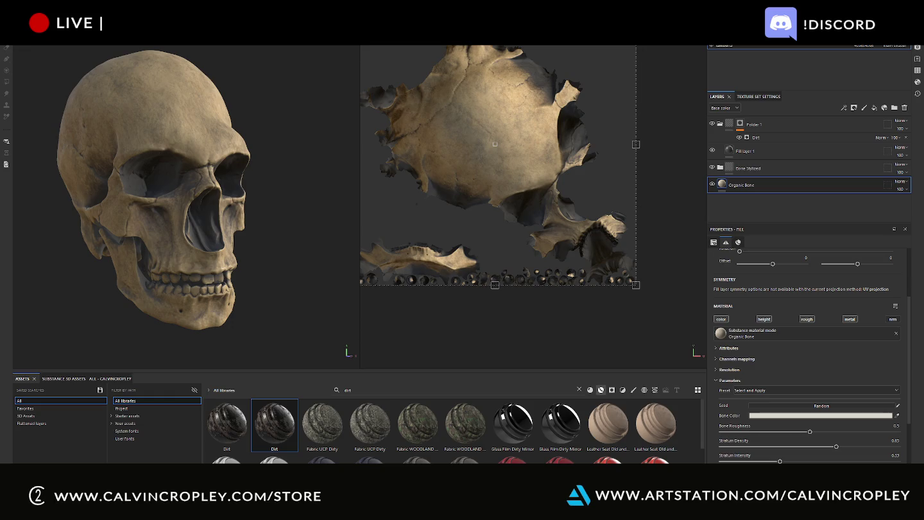
key("alt+Tab")
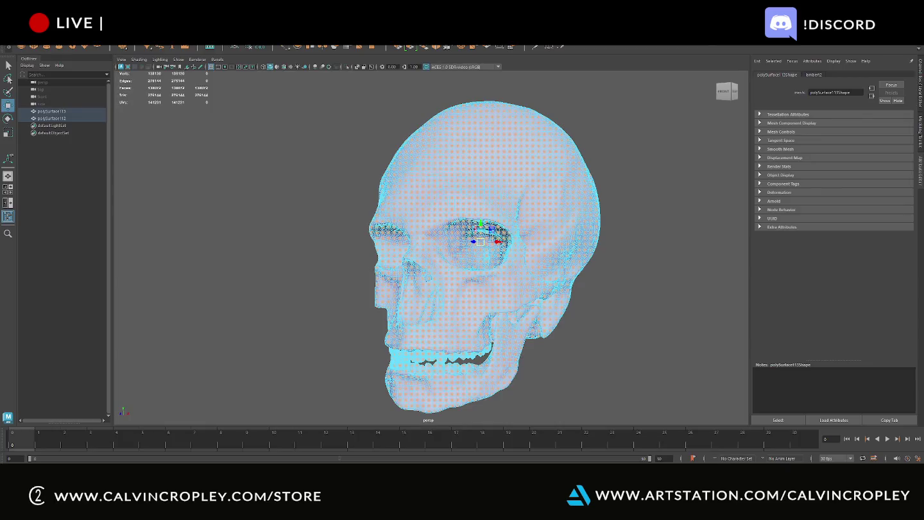
key("alt+Tab")
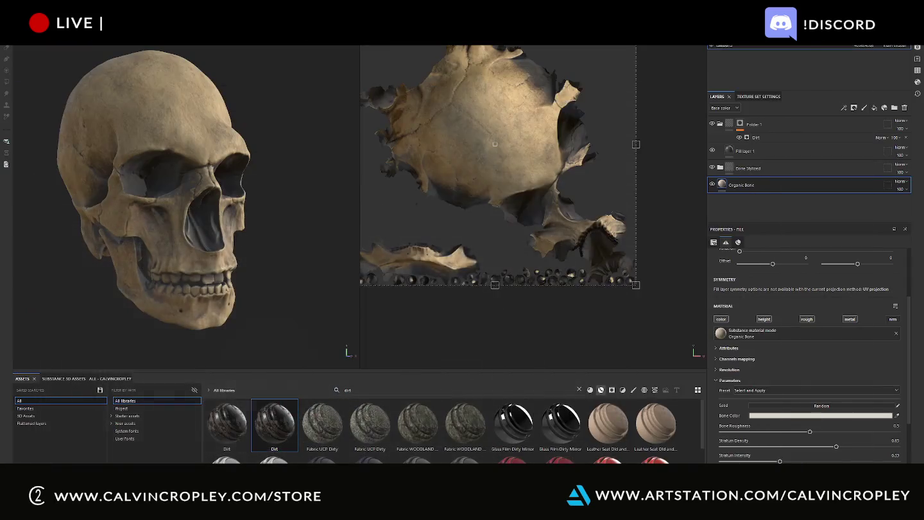
left_click_drag(284, 140, 291, 136, "alt")
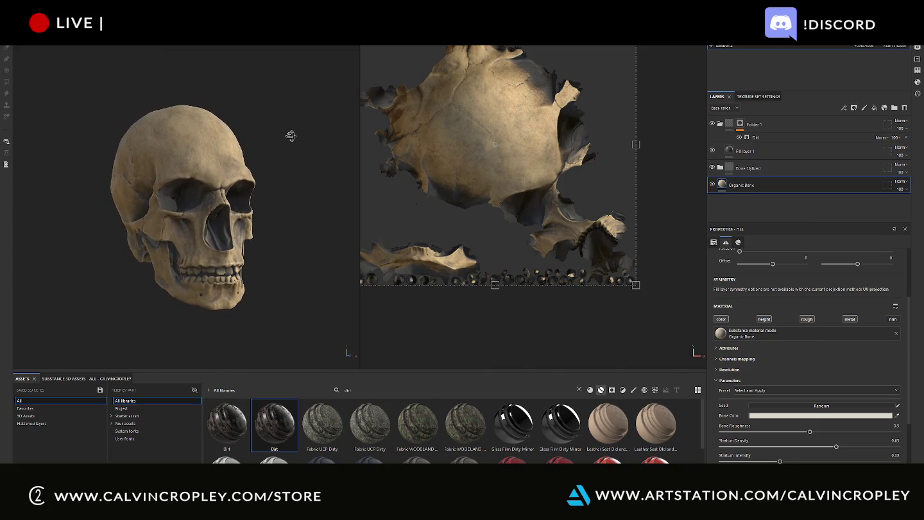
scroll(463, 148, "down", 2)
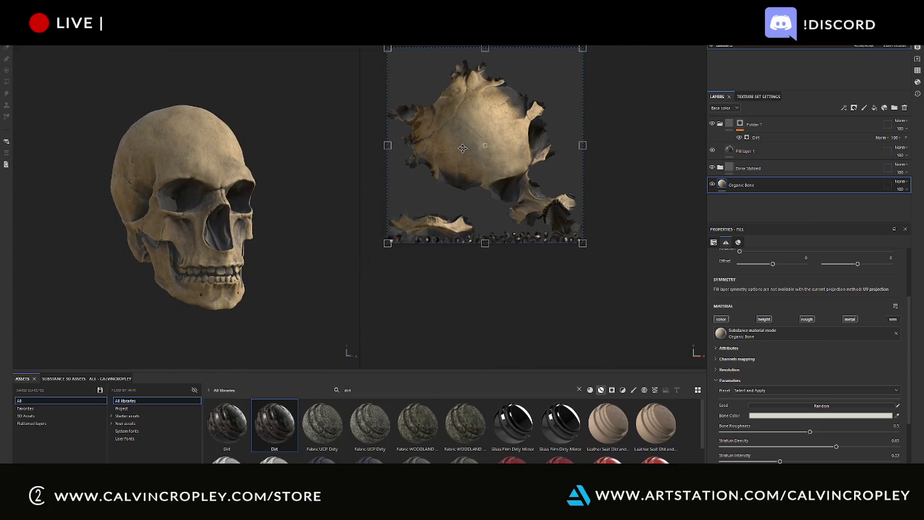
scroll(277, 220, "up", 3)
scroll(228, 269, "up", 3)
mouse_move(229, 273)
left_mouse_down("alt")
mouse_move(176, 195)
mouse_move(320, 240)
mouse_move(270, 256)
mouse_move(226, 182)
left_mouse_up("alt")
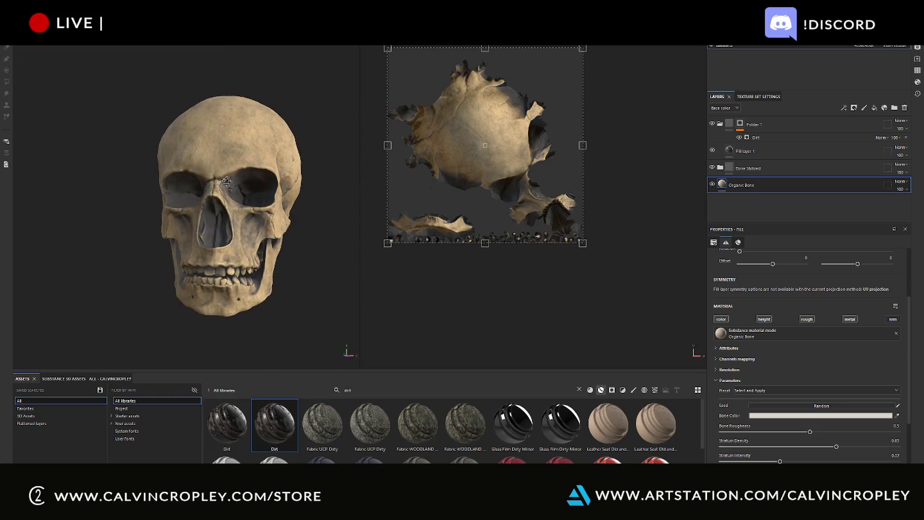
Lower the Dirt generator's Dirt Level to about 0.58 and hide the Bone Stylized folder
left_click(770, 137)
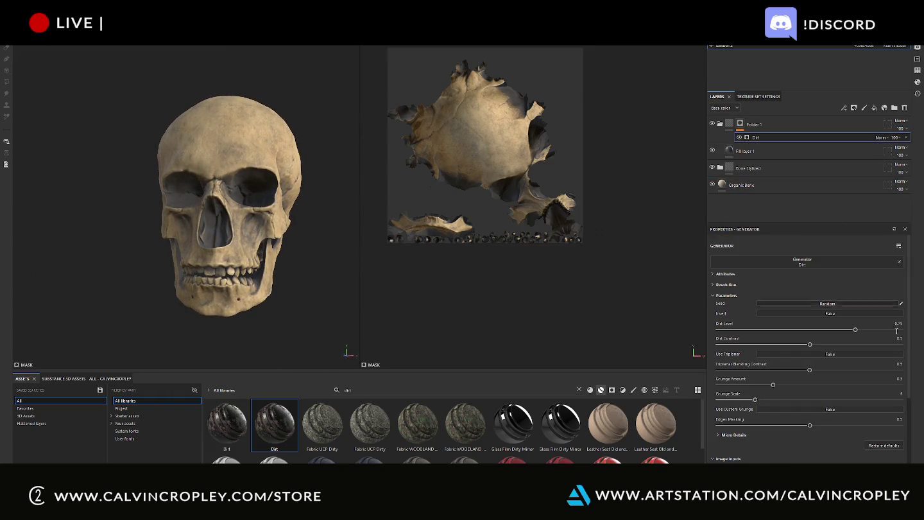
left_click_drag(855, 329, 824, 330)
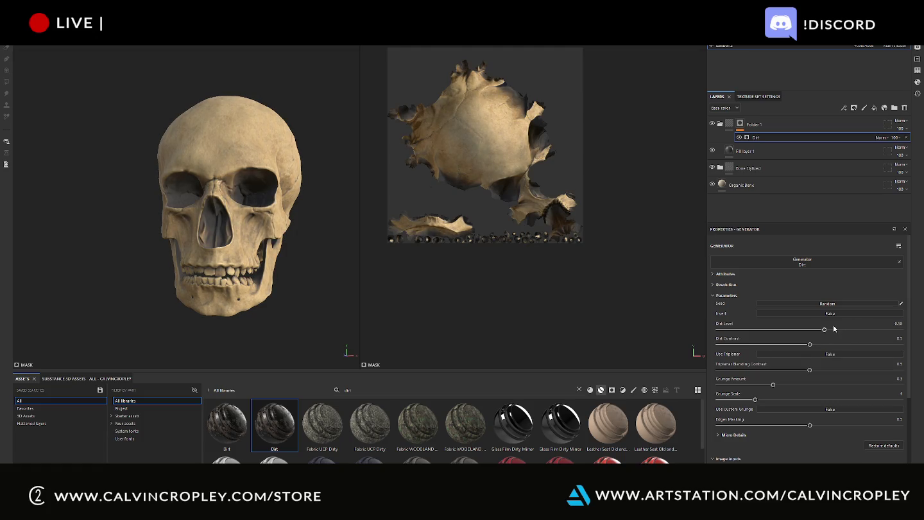
mouse_move(297, 235)
left_mouse_down("alt")
mouse_move(212, 226)
mouse_move(338, 218)
mouse_move(301, 222)
left_mouse_up("alt")
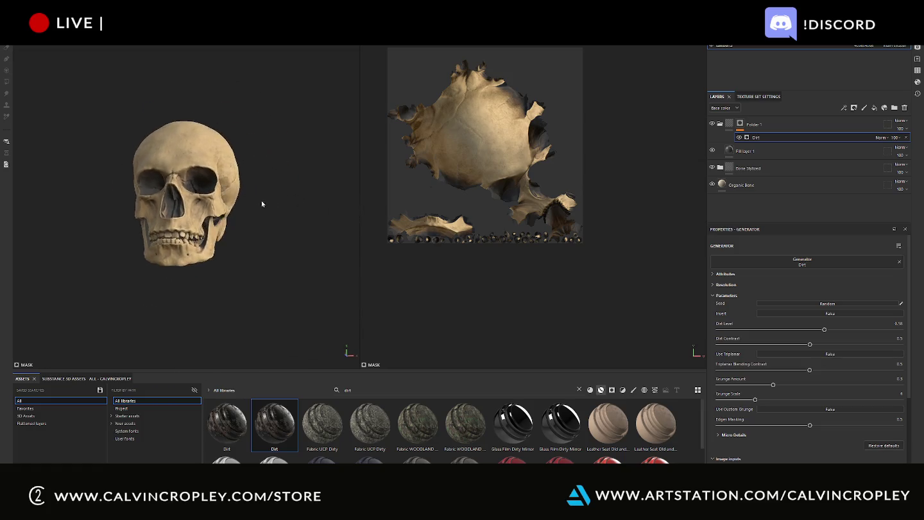
left_click(712, 168)
Retune the Dirt generator's Grunge Amount, Dirt Level (0.51) and Dirt Contrast
scroll(263, 200, "up", 5)
scroll(192, 207, "up", 2)
left_click_drag(188, 207, 297, 209, "alt")
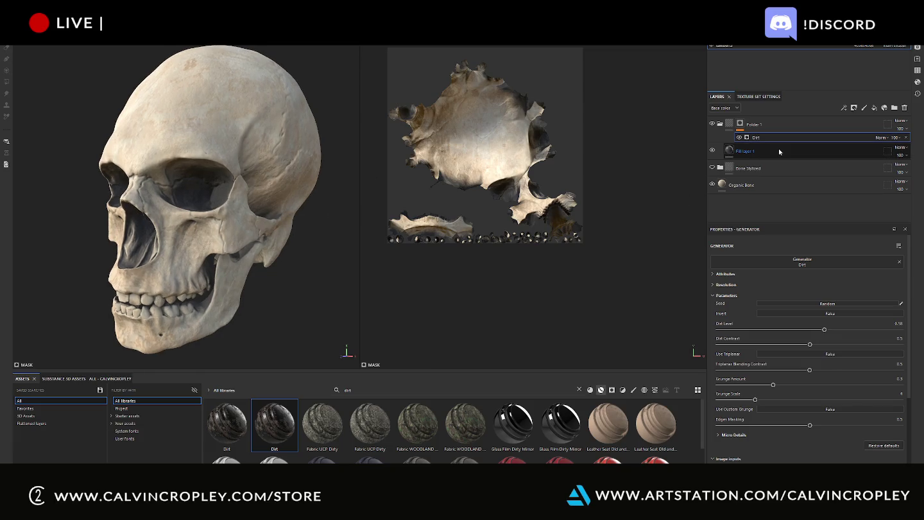
left_click_drag(773, 386, 825, 389)
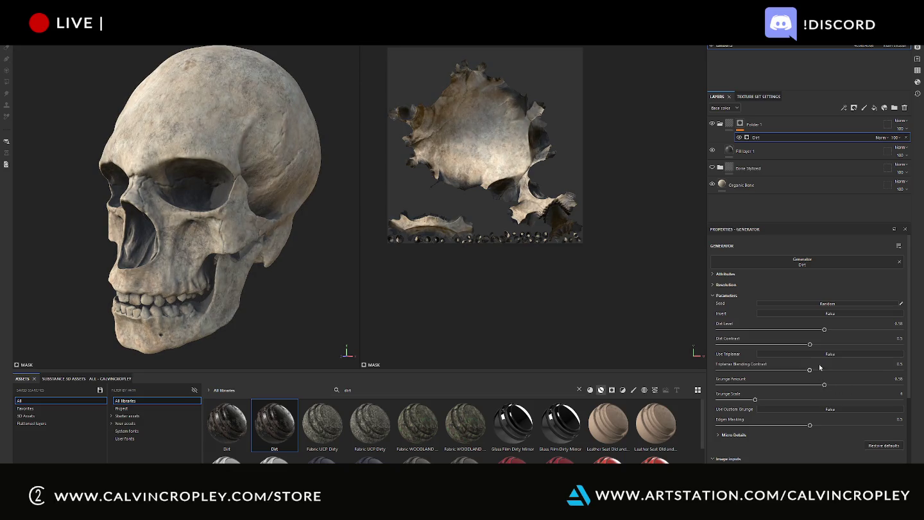
left_click_drag(825, 331, 812, 331)
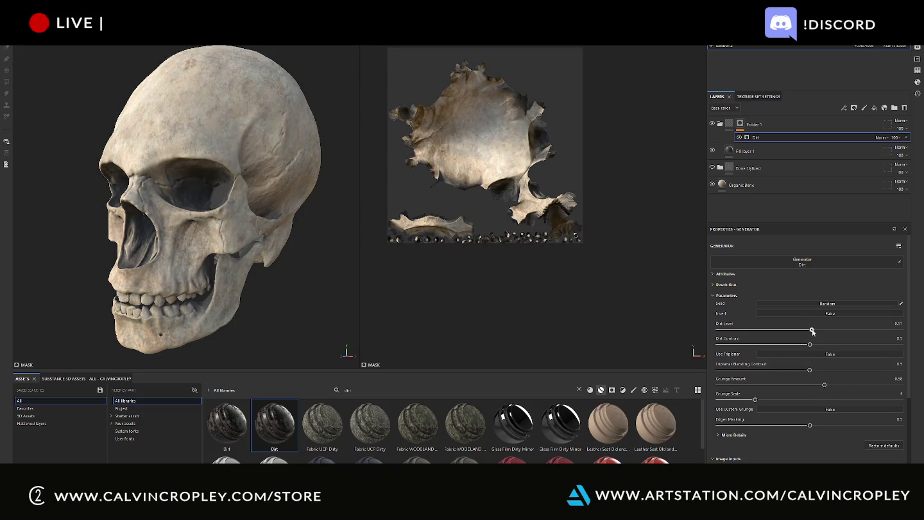
left_click_drag(810, 345, 830, 344)
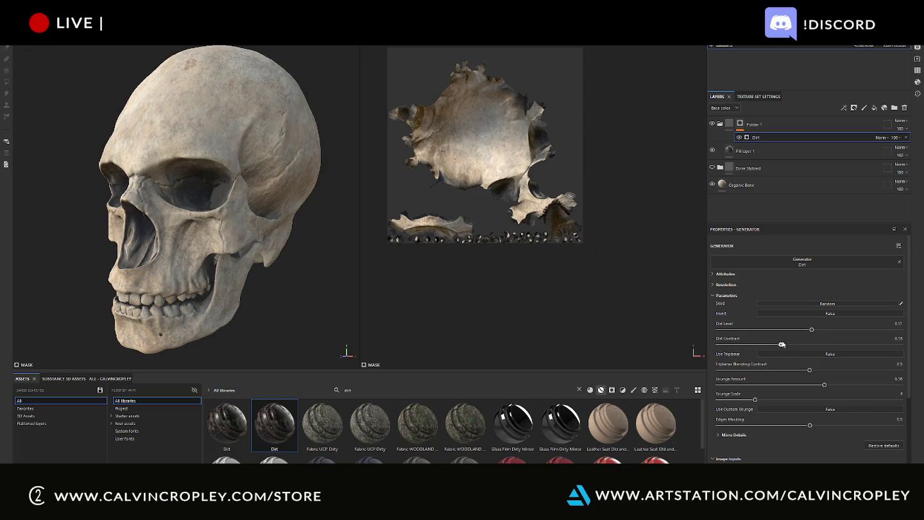
left_click_drag(896, 347, 761, 345)
mouse_move(761, 345)
left_mouse_down()
mouse_move(826, 350)
mouse_move(797, 347)
left_mouse_up()
Raise triplanar contrast and Edge Masking to 0.55, and place Organic Bone above Bone Stylized
mouse_move(810, 370)
left_mouse_down()
mouse_move(775, 370)
mouse_move(799, 387)
left_mouse_up()
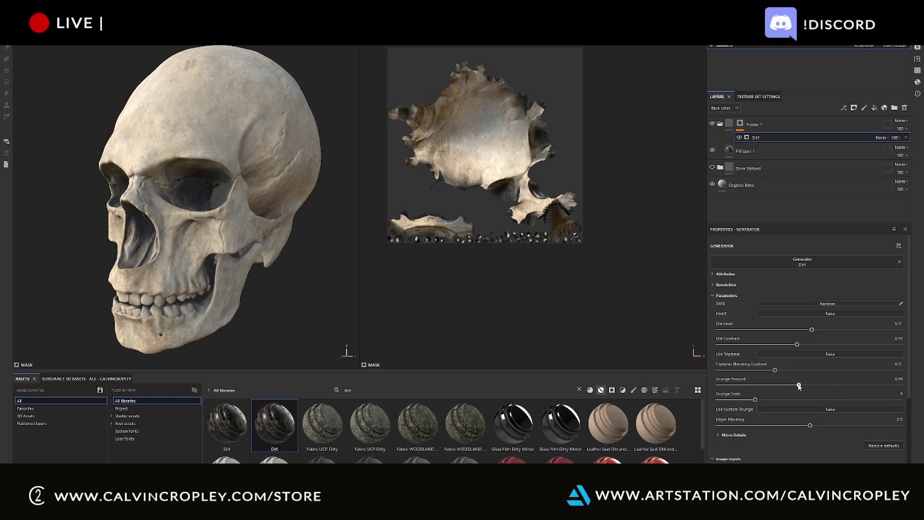
mouse_move(810, 425)
left_mouse_down()
mouse_move(886, 425)
mouse_move(815, 424)
left_mouse_up()
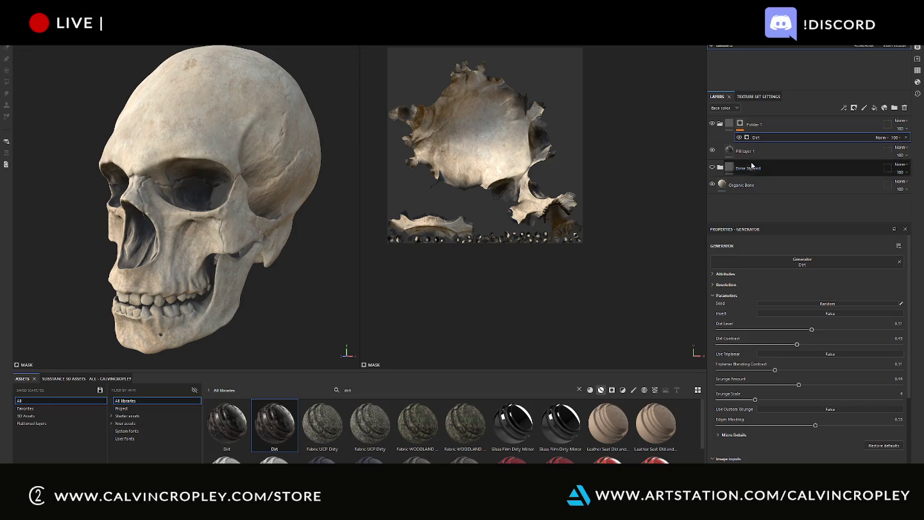
mouse_move(742, 185)
left_mouse_down()
mouse_move(770, 174)
mouse_move(764, 162)
left_mouse_up()
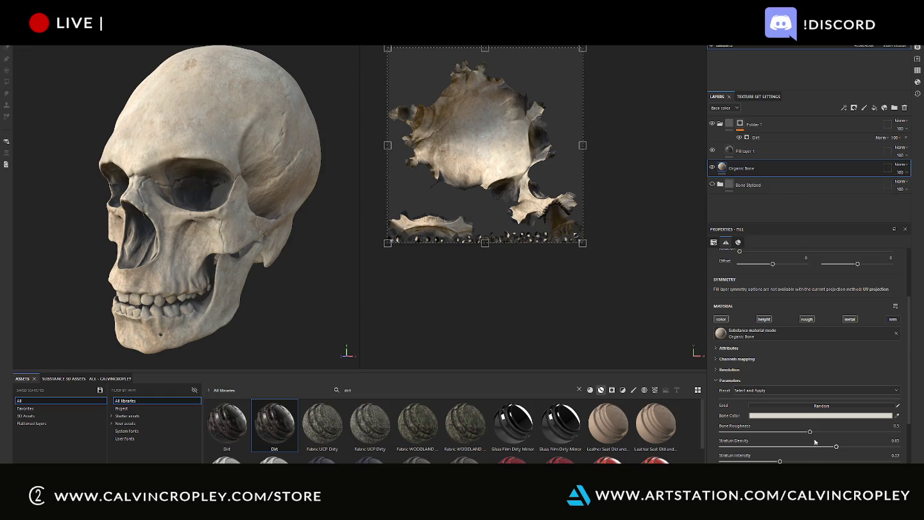
Tweak Organic Bone: lower roughness, stratum density 0.76, greyer stains, grain intensity 0.5
left_click_drag(810, 432, 854, 432)
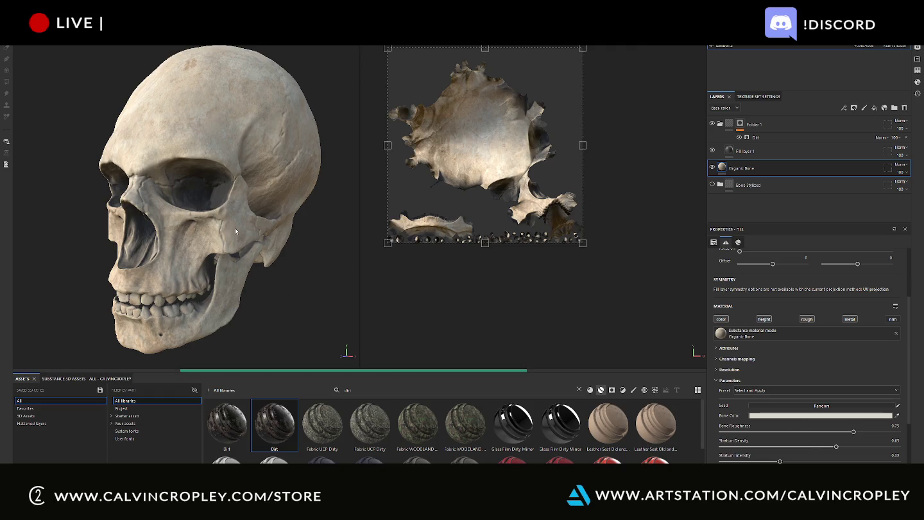
scroll(272, 245, "up", 5)
scroll(308, 268, "down", 3)
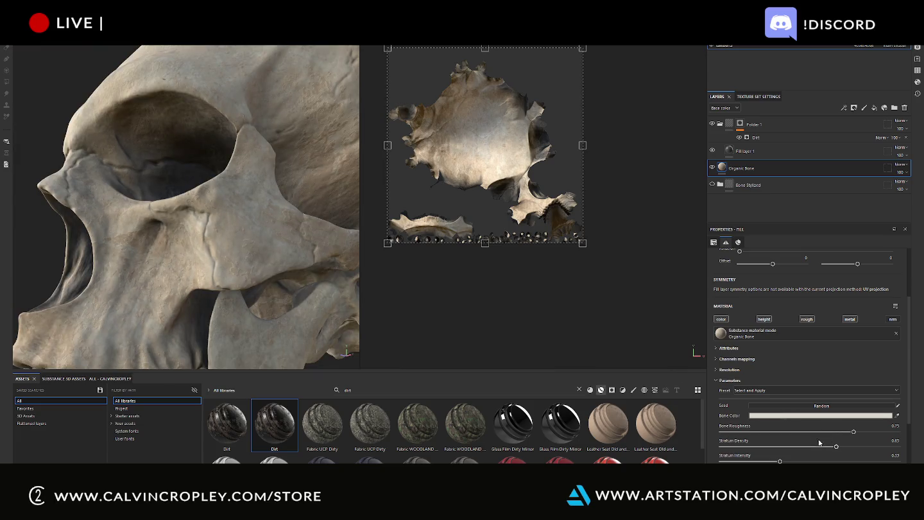
scroll(834, 449, "down", 2)
left_click_drag(836, 402, 855, 404)
scroll(822, 417, "down", 1)
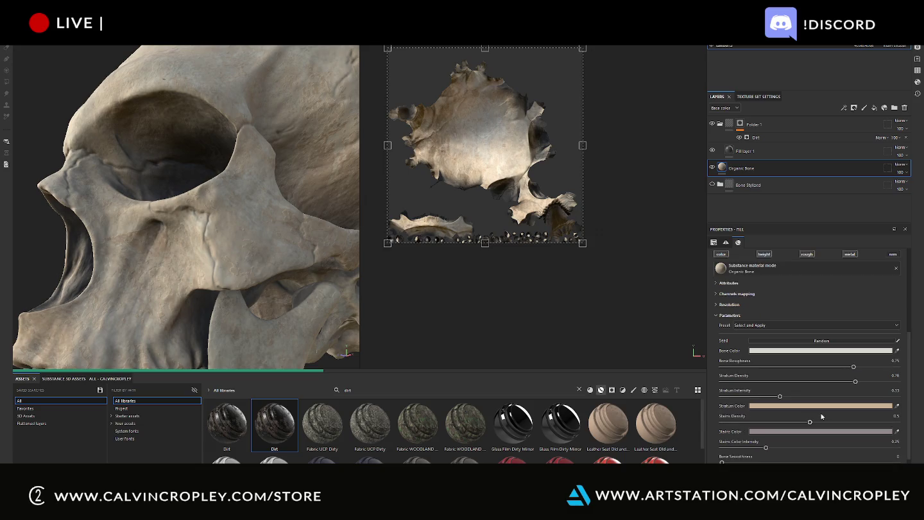
left_click(786, 431)
left_click(802, 337)
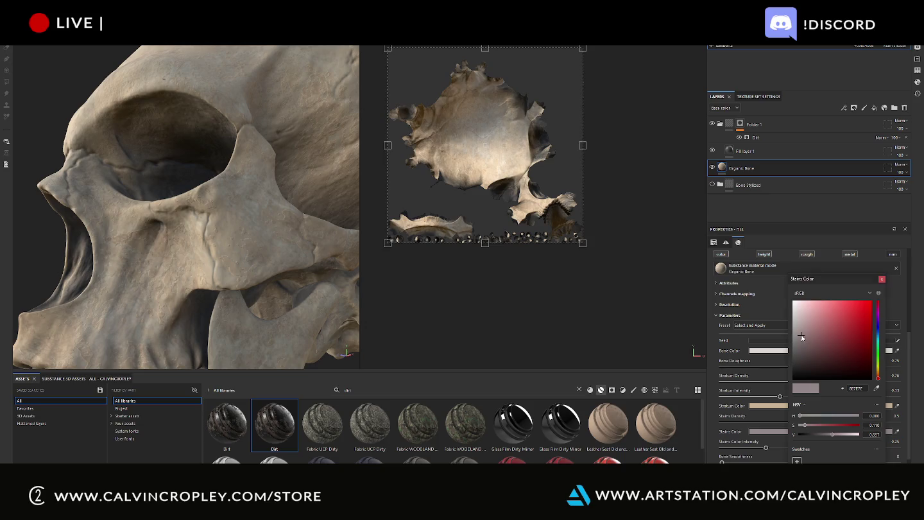
left_click(880, 280)
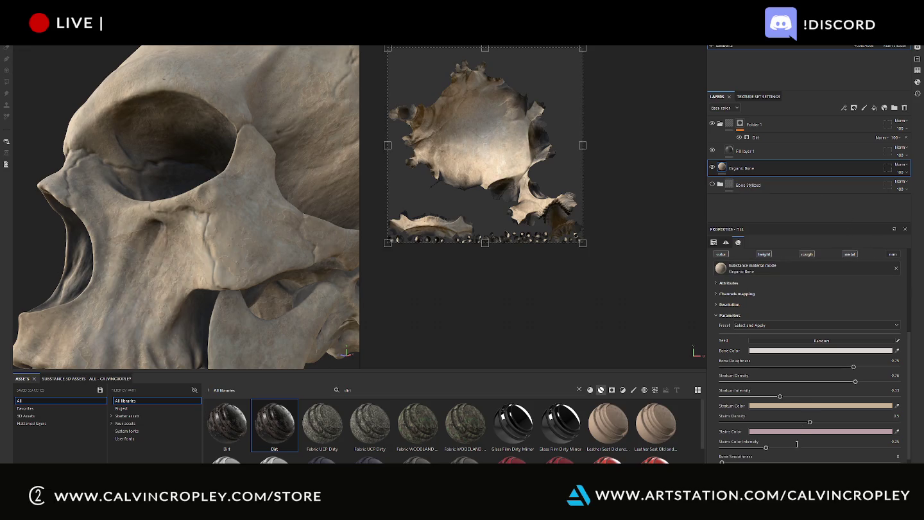
scroll(765, 455, "down", 1)
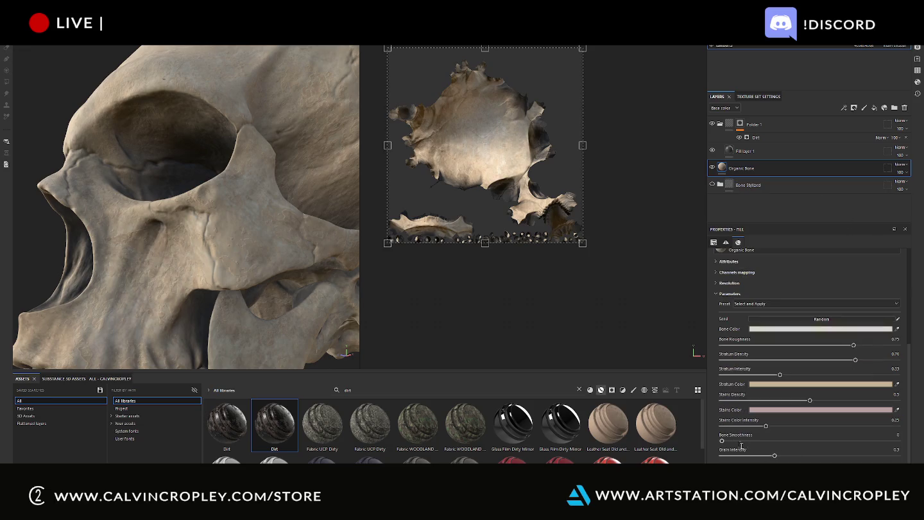
left_click_drag(775, 455, 792, 456)
left_click(811, 455)
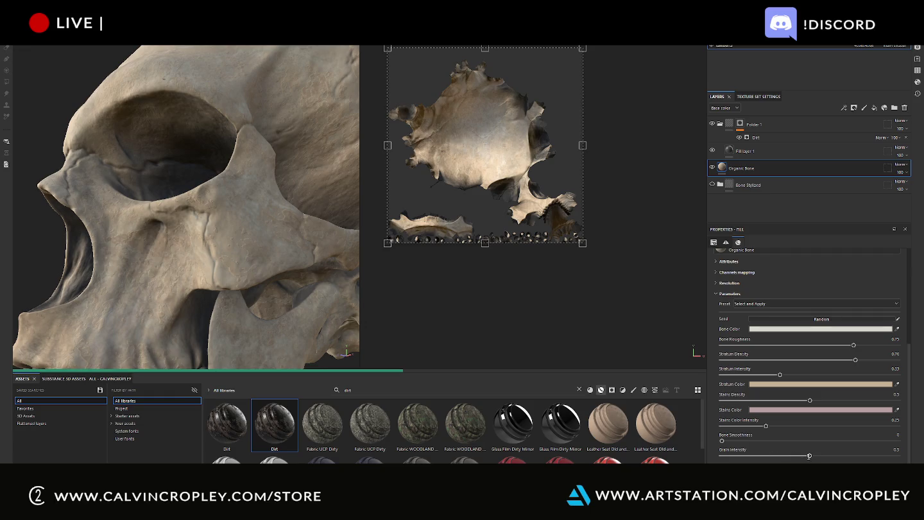
Try the Rotten Bone preset, then switch to a preset giving pale ivory bone
left_click(757, 304)
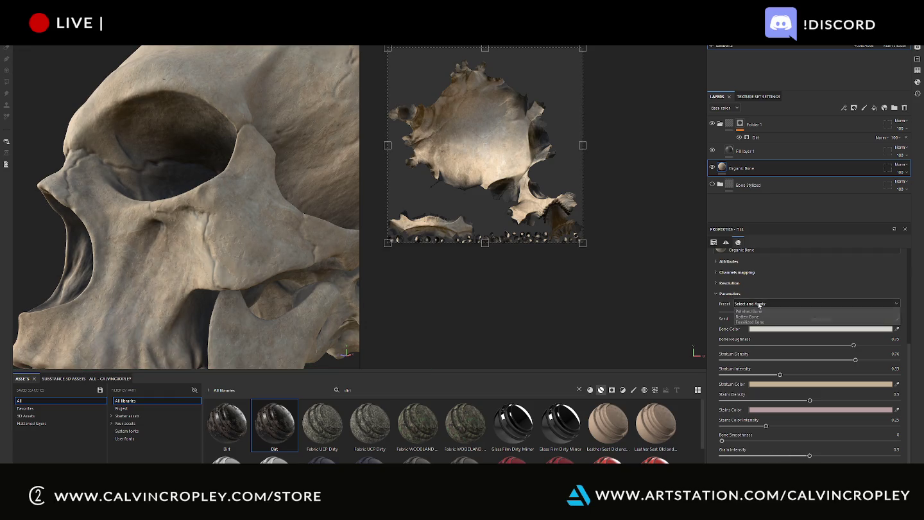
left_click(763, 317)
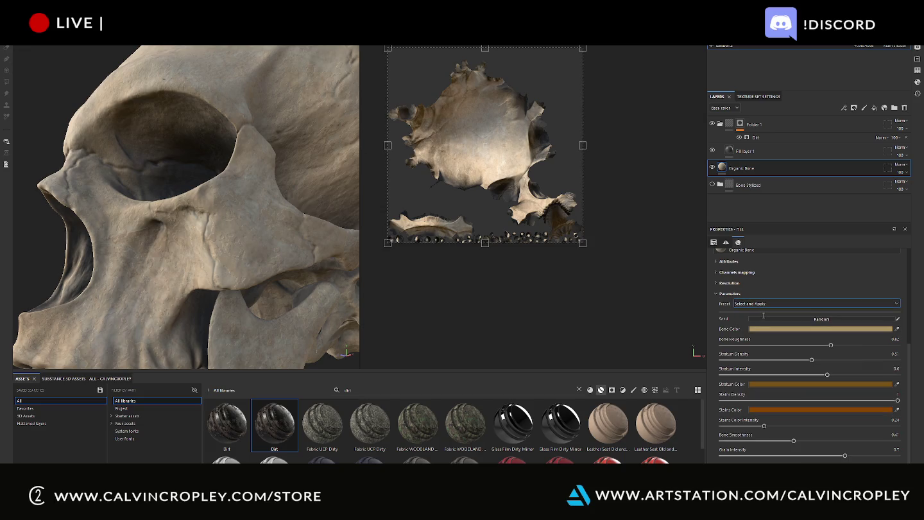
key("f")
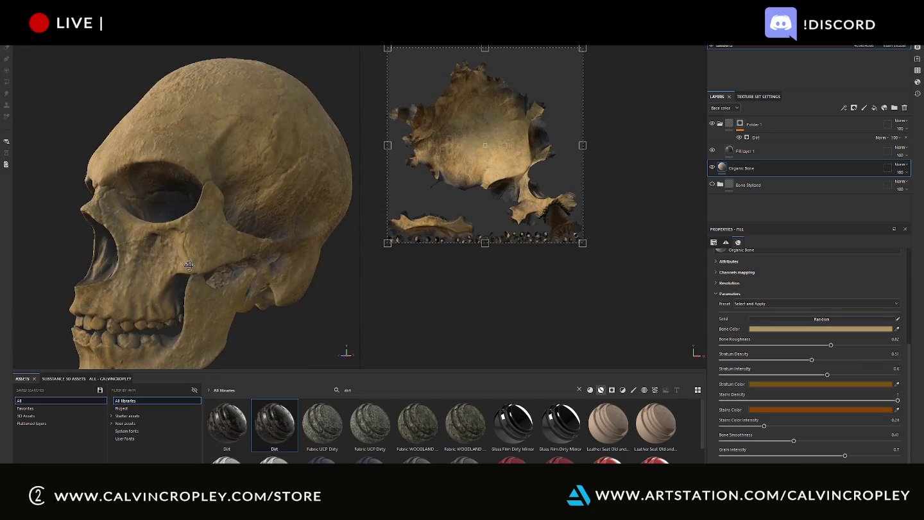
left_click_drag(155, 252, 205, 254, "alt")
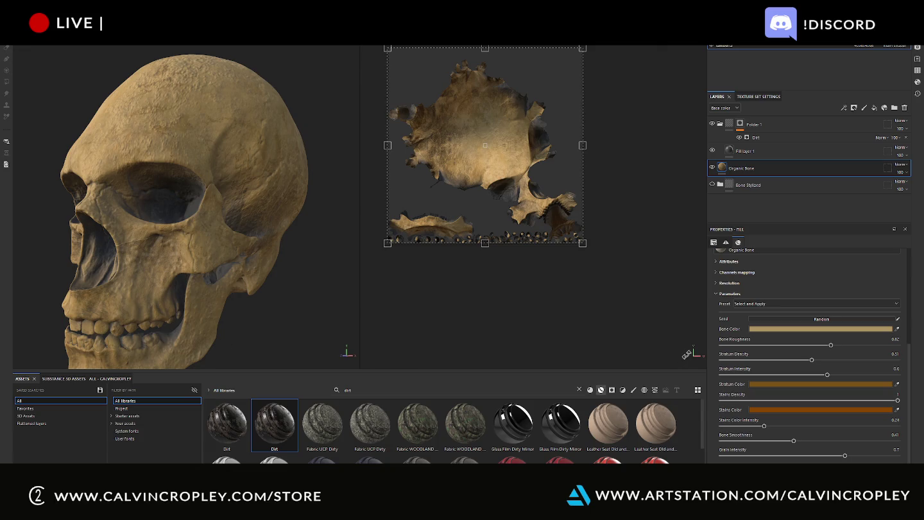
left_click(783, 303)
left_click(776, 312)
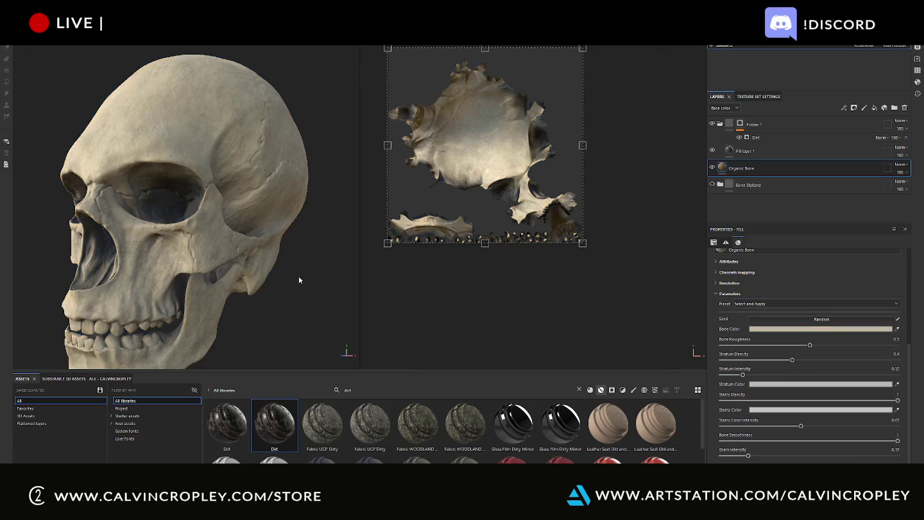
mouse_move(298, 281)
left_mouse_down("alt")
mouse_move(436, 270)
mouse_move(339, 268)
left_mouse_up("alt")
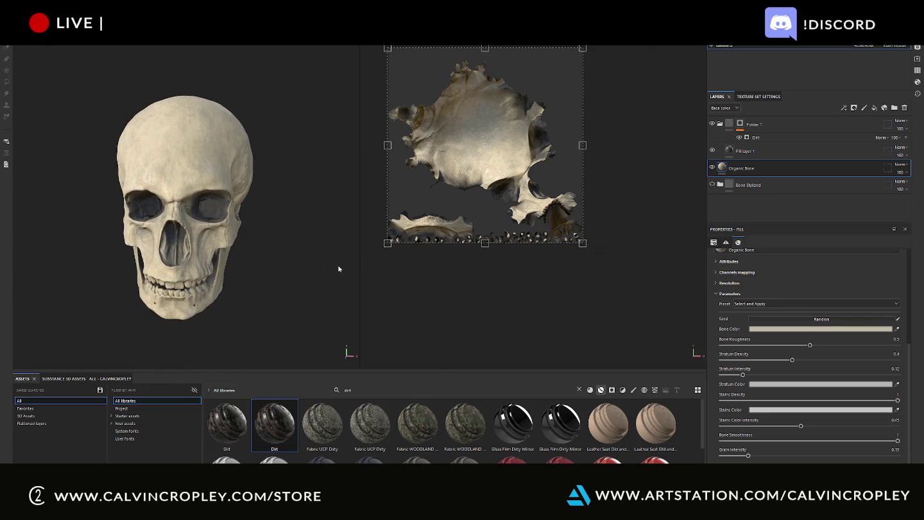
right_click_drag(323, 223, 340, 232, "shift")
mouse_move(324, 241)
left_mouse_down("alt")
mouse_move(327, 252)
mouse_move(292, 252)
left_mouse_up("alt")
right_click_drag(288, 251, 305, 252, "shift")
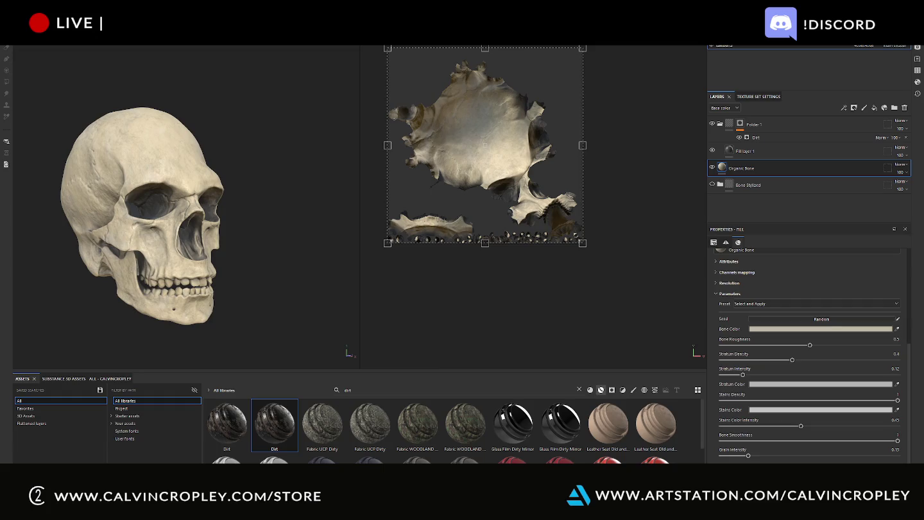
mouse_move(321, 182)
right_mouse_down("shift")
mouse_move(307, 183)
mouse_move(316, 193)
right_mouse_up("shift")
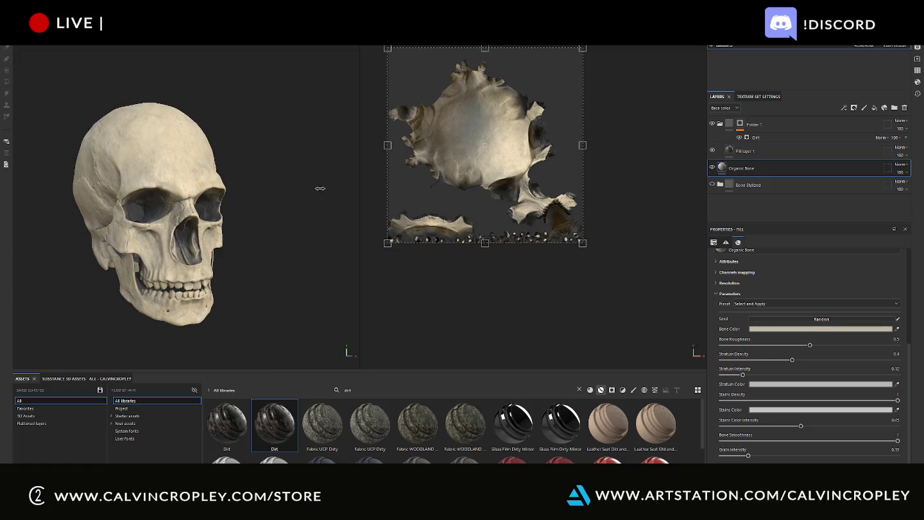
left_click_drag(320, 187, 301, 190, "alt")
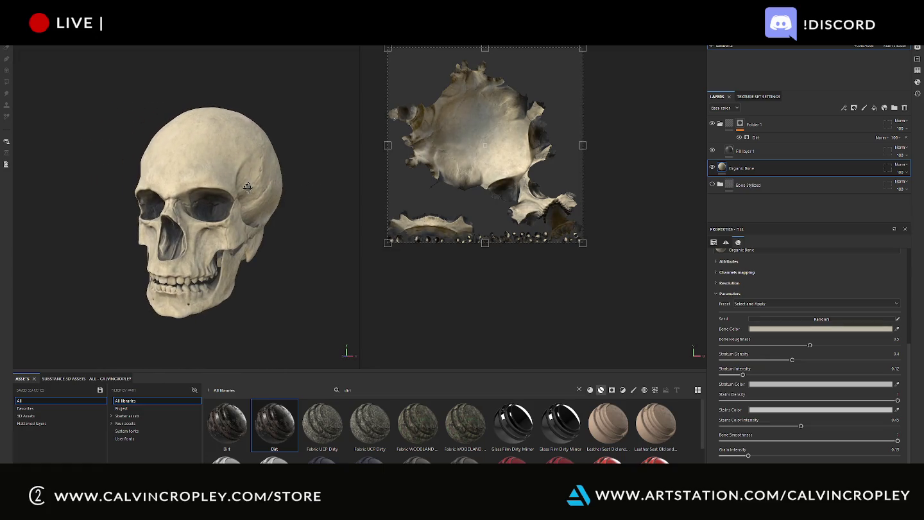
mouse_move(301, 189)
right_mouse_down("shift")
mouse_move(309, 195)
mouse_move(271, 176)
right_mouse_up("shift")
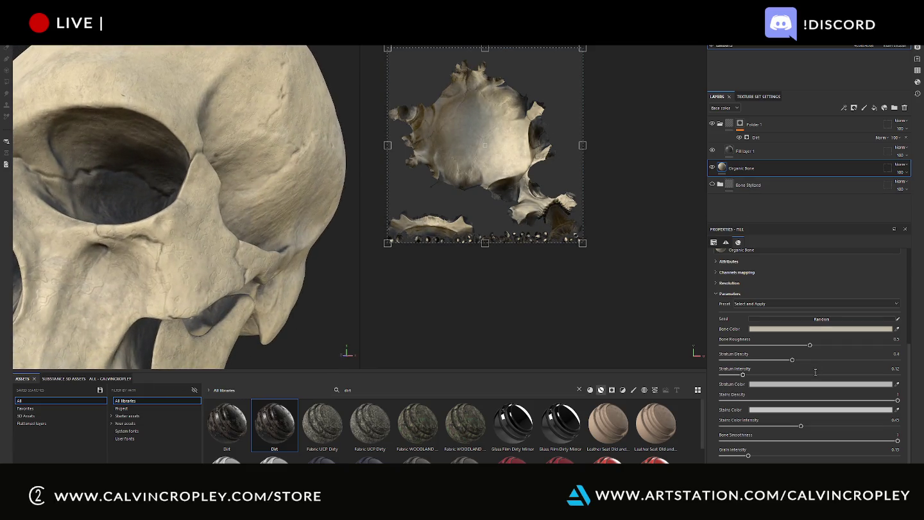
scroll(765, 312, "up", 3)
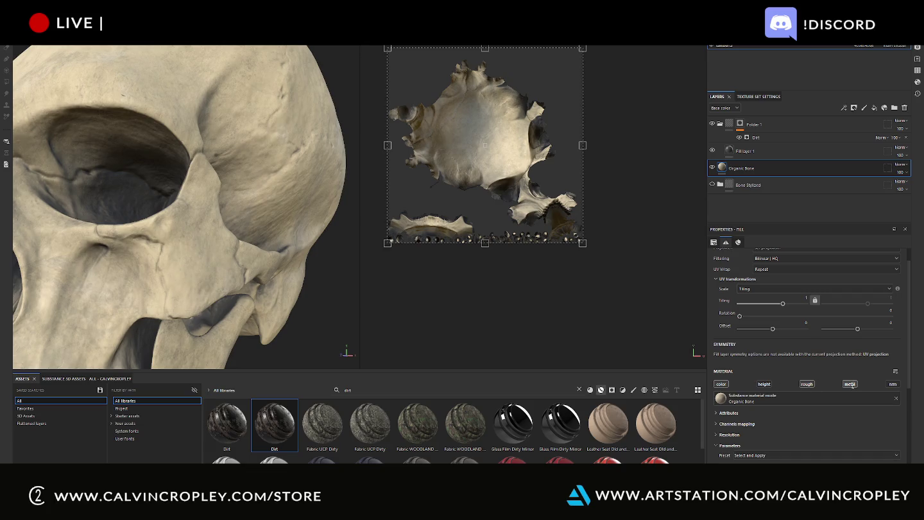
Enable the nrm channel on Organic Bone's fill material and frame the skull
left_click(892, 385)
key("f")
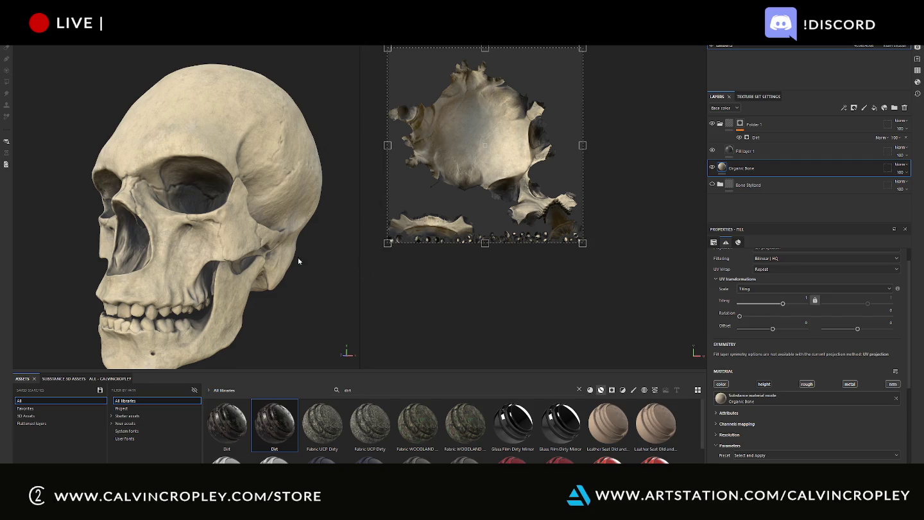
mouse_move(313, 314)
left_mouse_down("alt")
mouse_move(229, 327)
mouse_move(243, 344)
left_mouse_up("alt")
Reduce the Folder 1 Dirt generator's Dirt Level to about 0.58 and move Fill layer 1 toward the mask
scroll(268, 268, "down", 3)
mouse_move(285, 287)
left_mouse_down("alt")
mouse_move(256, 291)
mouse_move(327, 260)
mouse_move(304, 257)
mouse_move(301, 279)
mouse_move(331, 292)
left_mouse_up("alt")
mouse_move(331, 291)
right_mouse_down("shift")
mouse_move(306, 290)
mouse_move(327, 293)
mouse_move(318, 292)
right_mouse_up("shift")
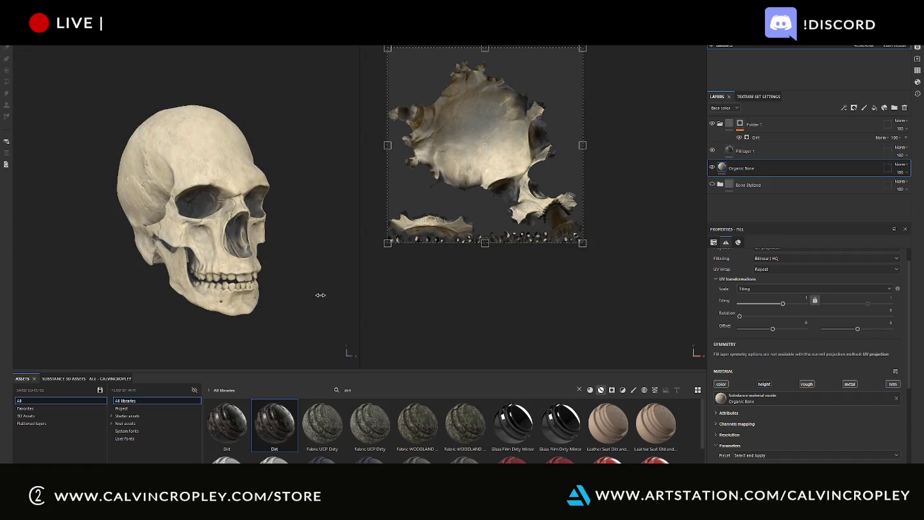
left_click(755, 139)
mouse_move(811, 328)
left_mouse_down()
mouse_move(750, 329)
mouse_move(855, 329)
mouse_move(821, 329)
left_mouse_up()
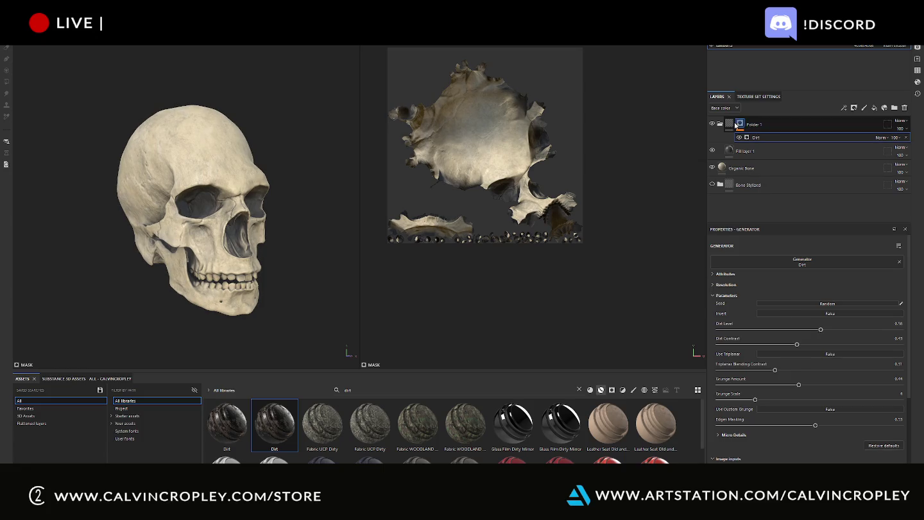
left_click_drag(729, 151, 738, 128)
Select Folder 1's mask and raise the brush size to about 51
left_click(740, 126)
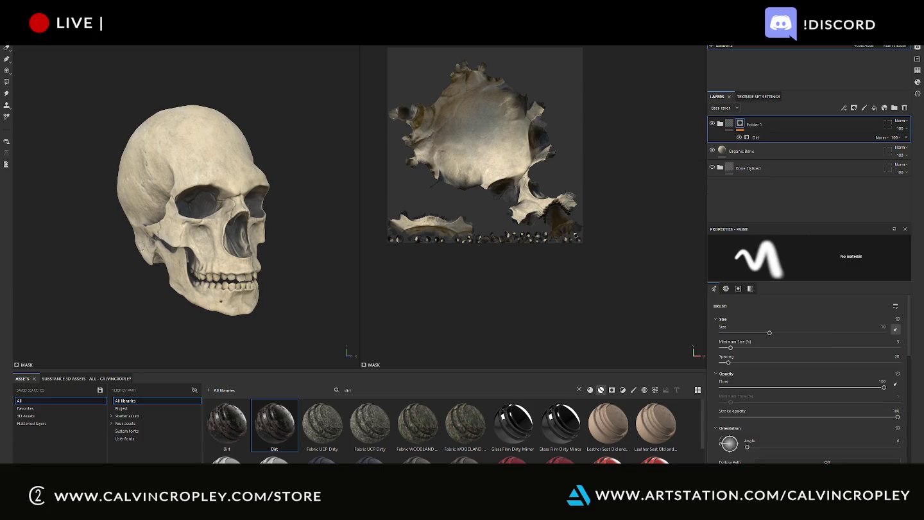
scroll(203, 191, "up", 3)
scroll(202, 191, "up", 2)
right_click_drag(233, 193, 257, 193, "ctrl")
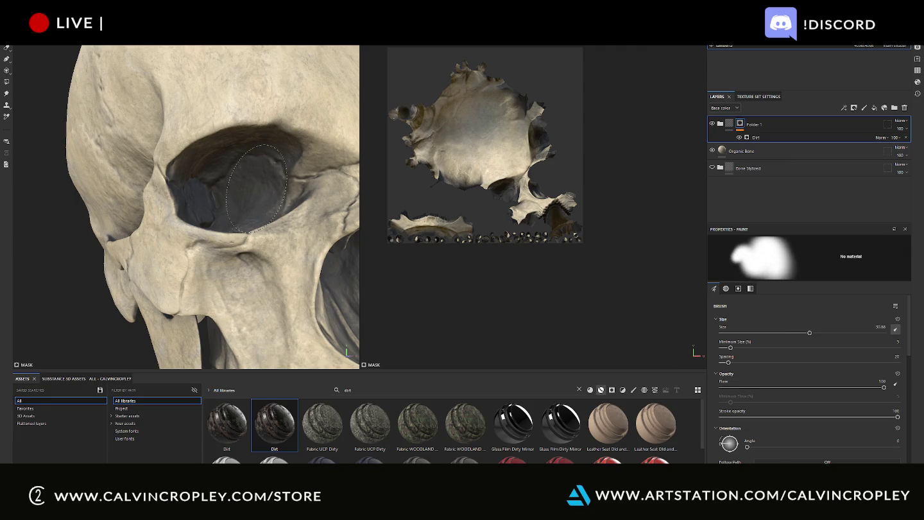
right_click_drag(257, 187, 257, 188, "ctrl")
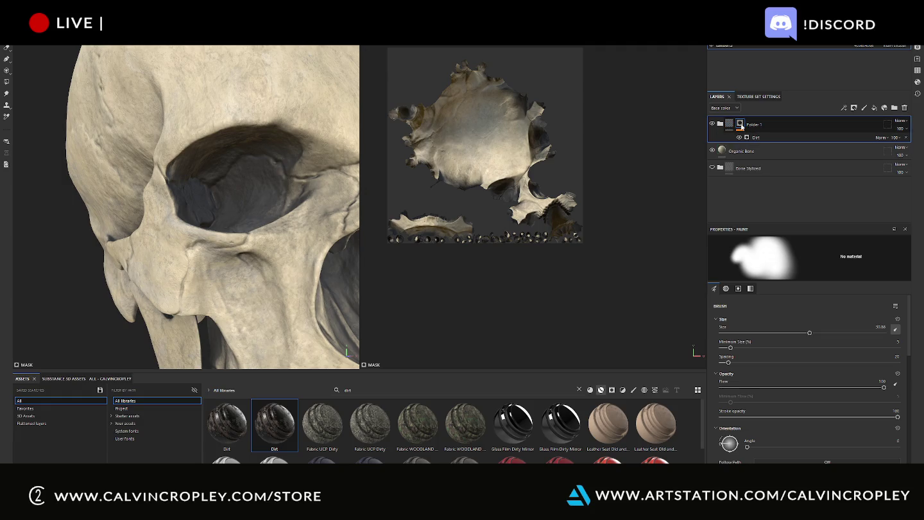
Toggle the dirt folder and its mask off and on to compare, then reframe the skull
left_click(741, 126)
left_click(713, 124)
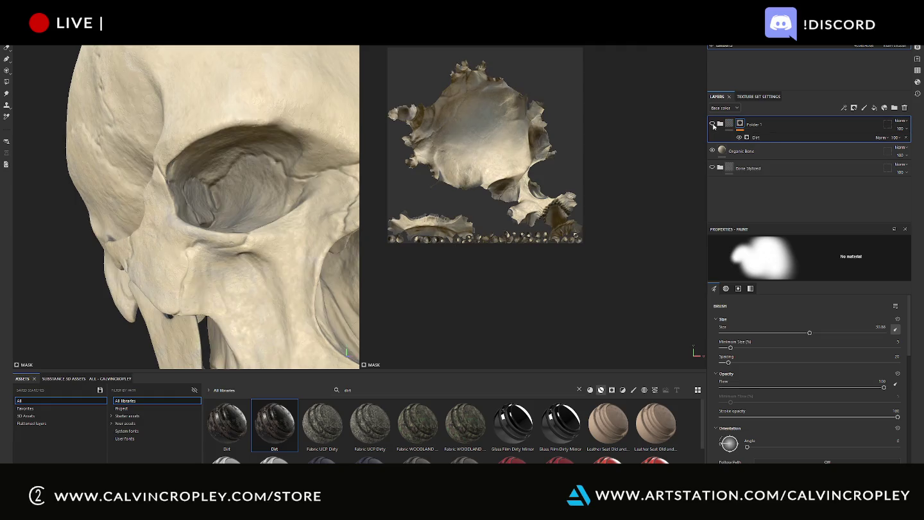
left_click(713, 124)
left_click(740, 124, "shift")
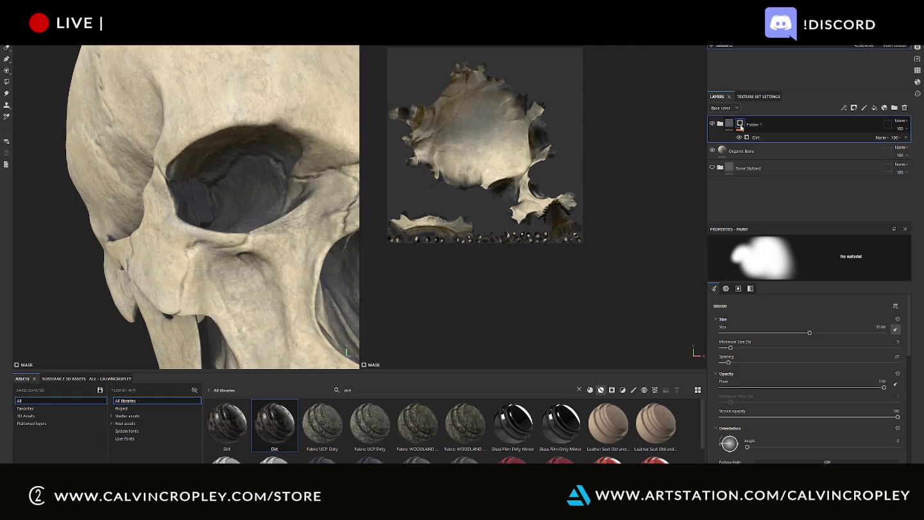
left_click(740, 126, "shift")
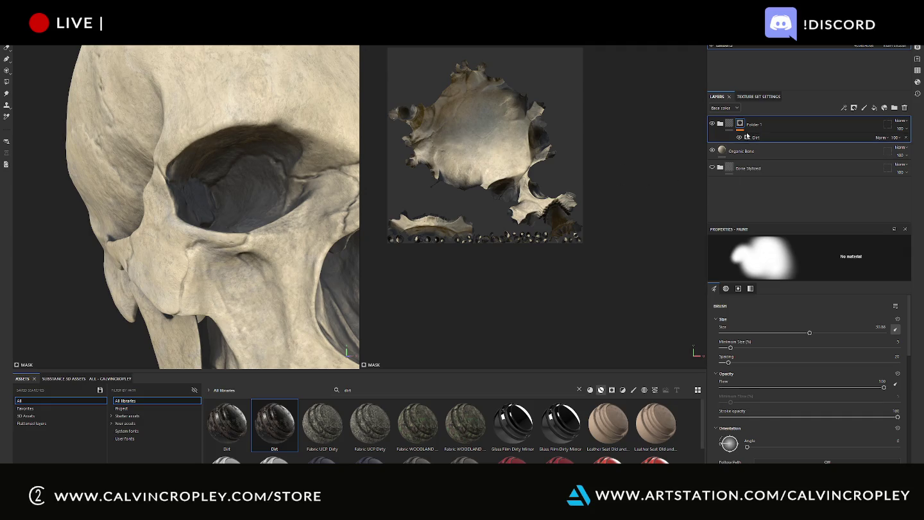
key("f")
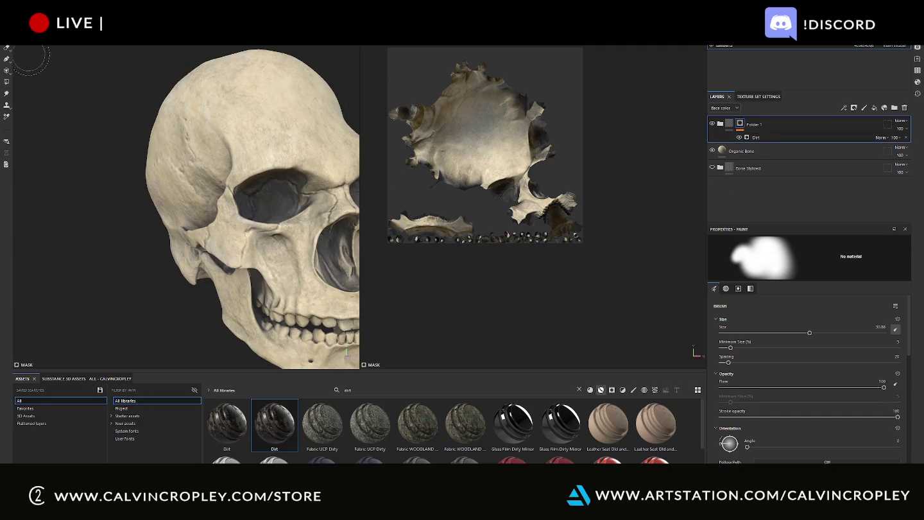
left_click_drag(106, 199, 256, 211, "alt")
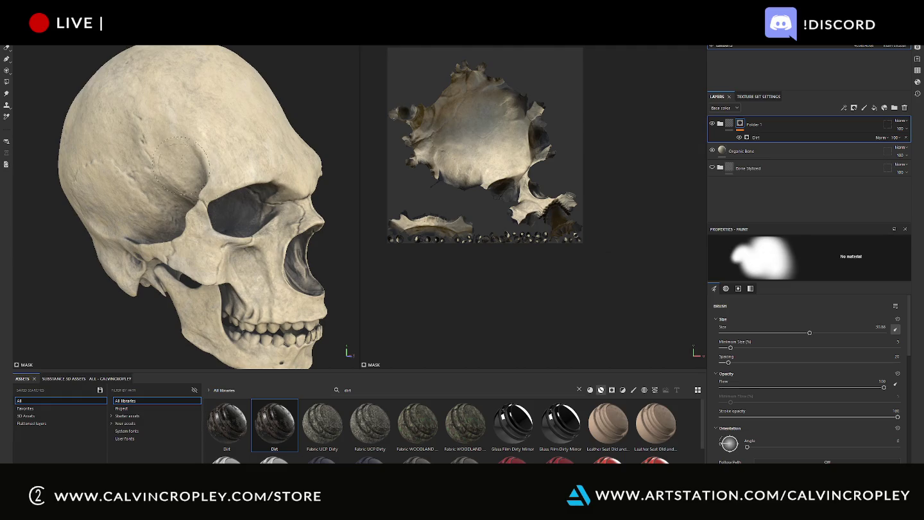
Add Fill layer 1, drop it onto Folder 1's mask, and select that mask for painting
left_click(874, 108)
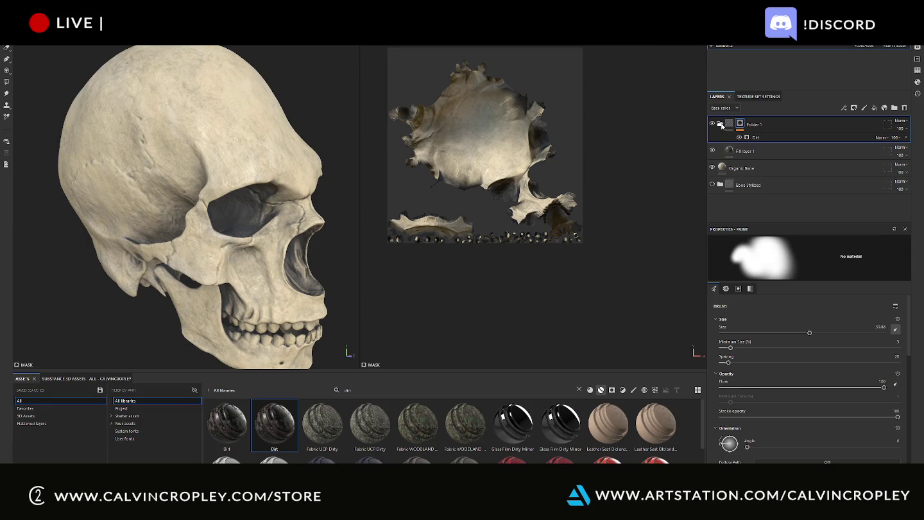
left_click(744, 152)
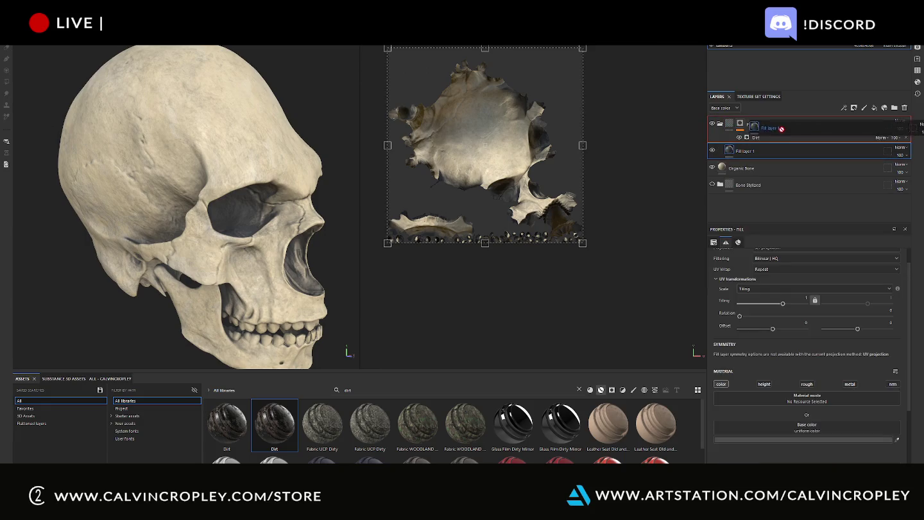
left_click_drag(746, 133, 740, 124)
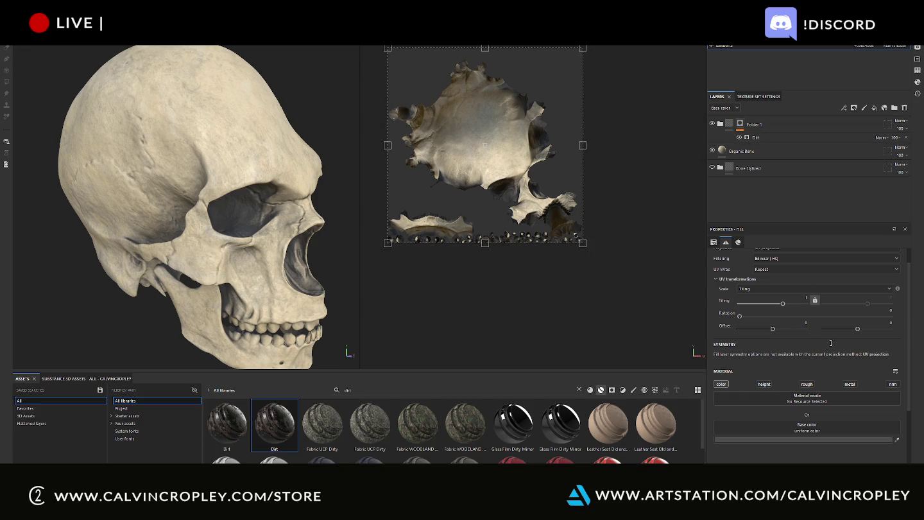
left_click(741, 125)
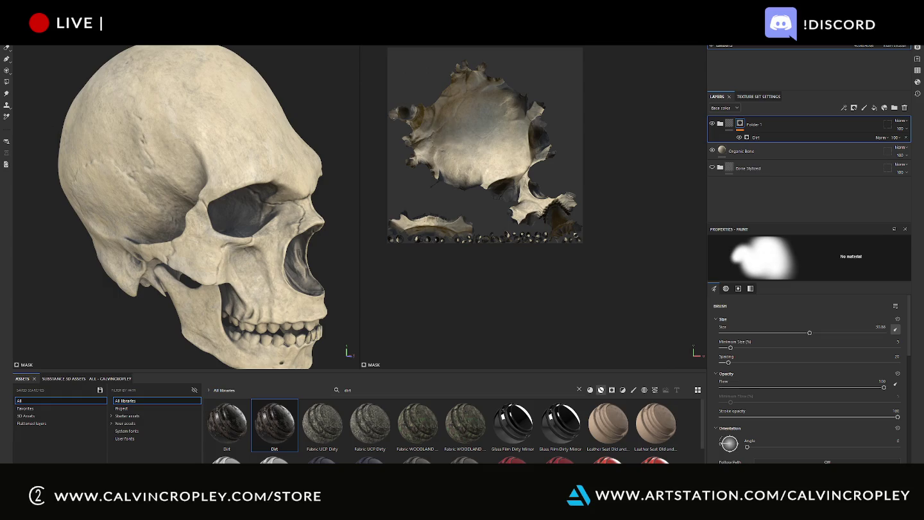
scroll(604, 175, "up", 5)
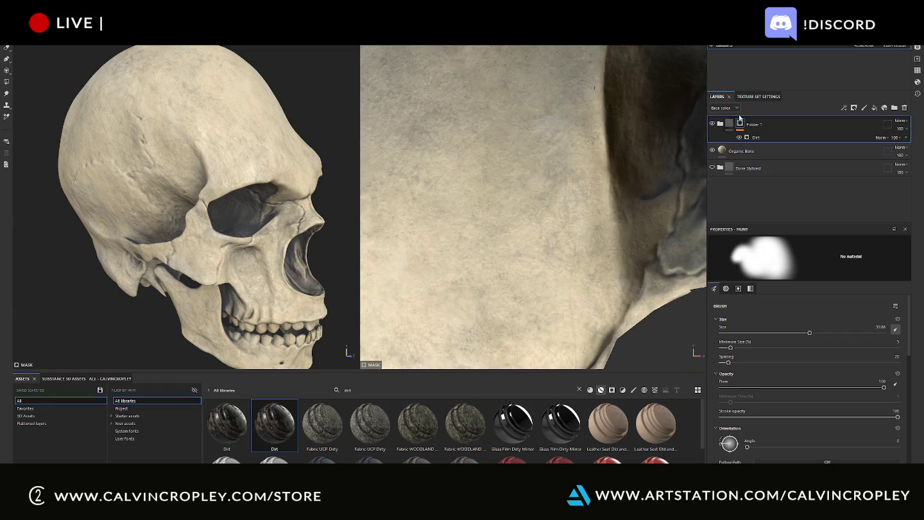
Hide the dirt folder and turn off Organic Bone's metal and normal channels
left_click(713, 125)
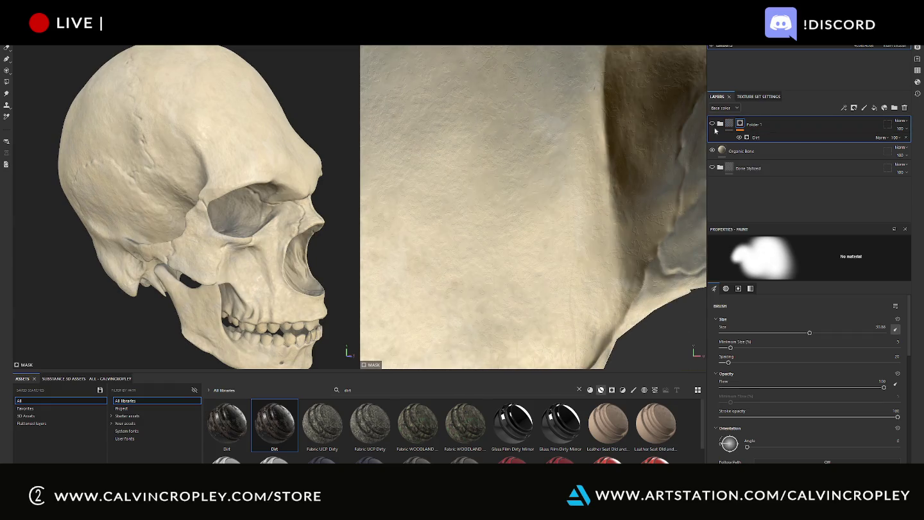
left_click(722, 150)
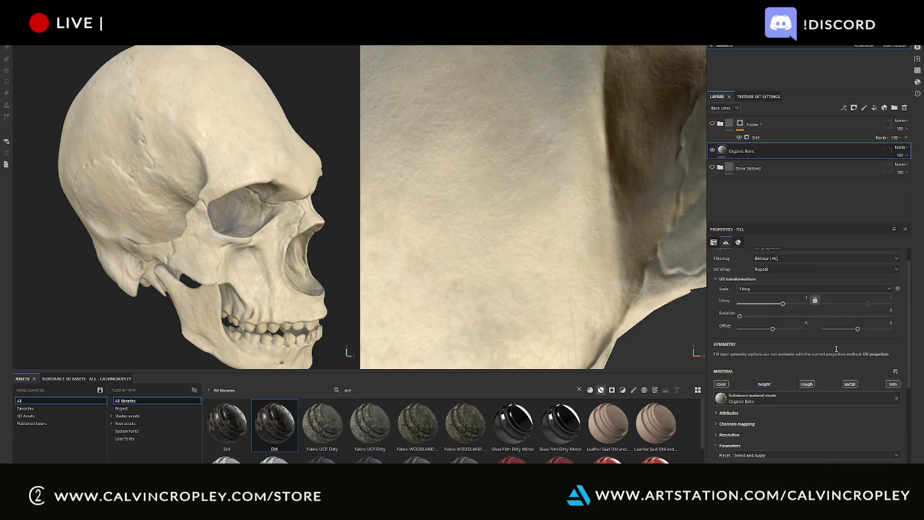
left_click(851, 385)
left_click(894, 383)
Show the Dirt generator's parameters, then select Folder 1
left_click_drag(311, 125, 204, 106, "alt")
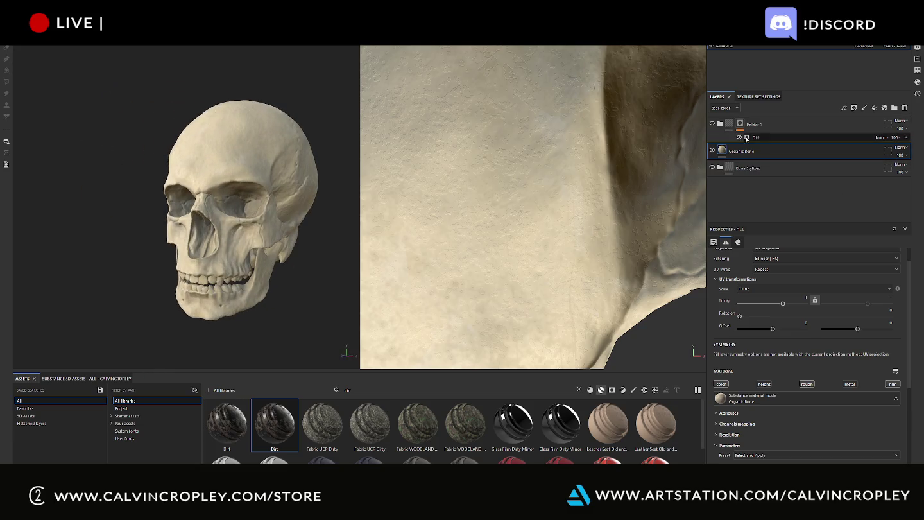
left_click(776, 141)
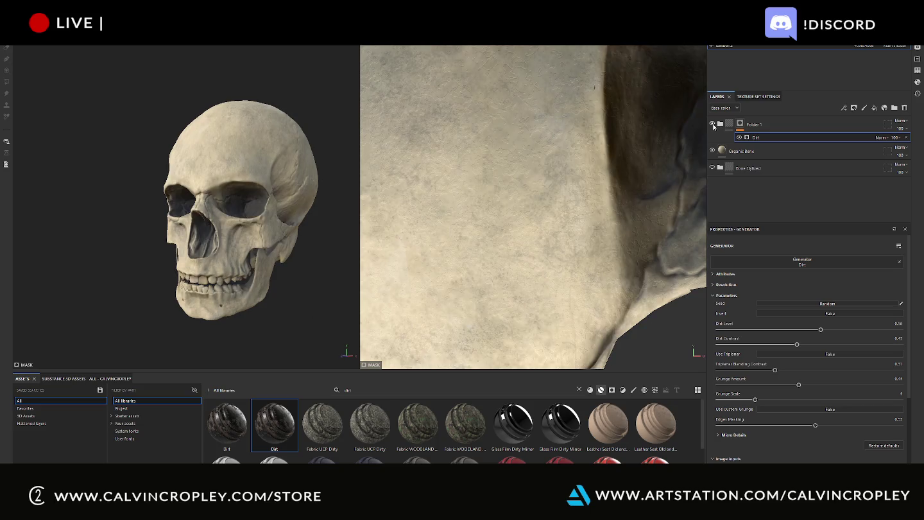
left_click(789, 130)
Group Folder 1 into Folder 2, give it a black mask, and add a Levels effect
left_click(786, 126)
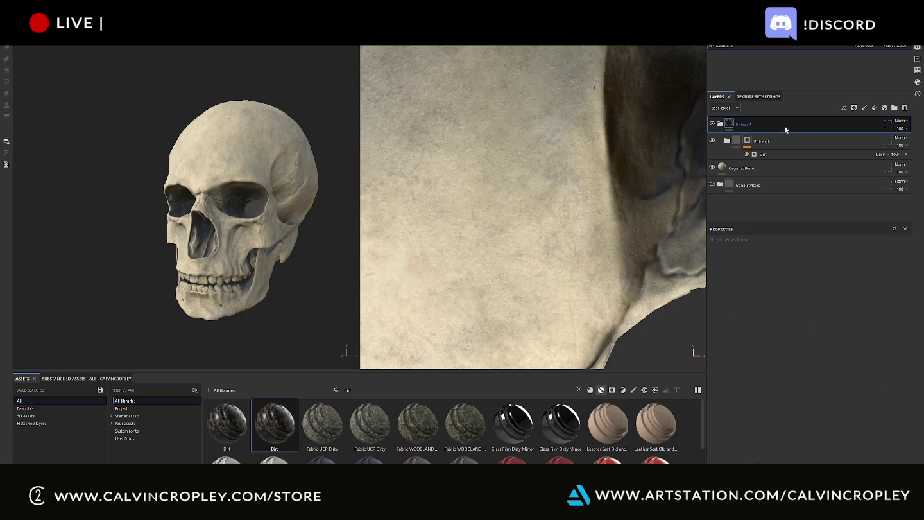
left_click(729, 126)
right_click(730, 126)
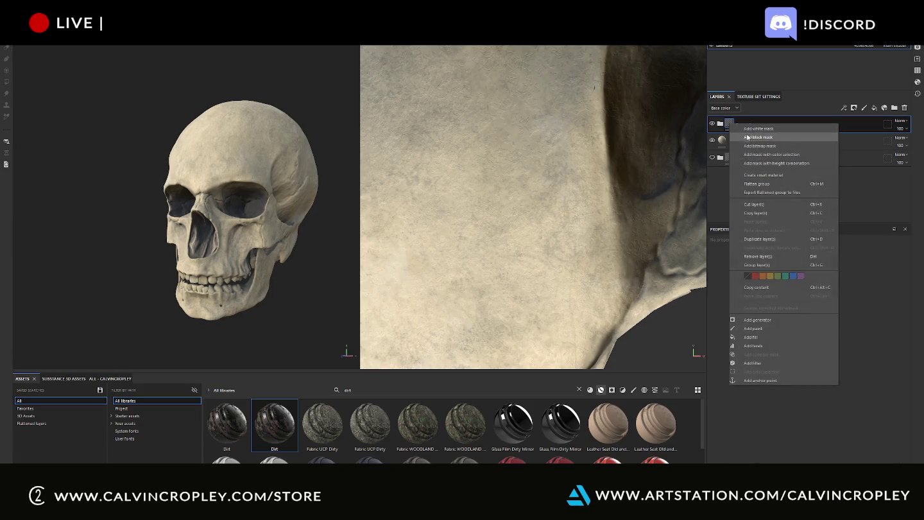
left_click(758, 133)
scroll(251, 234, "up", 3)
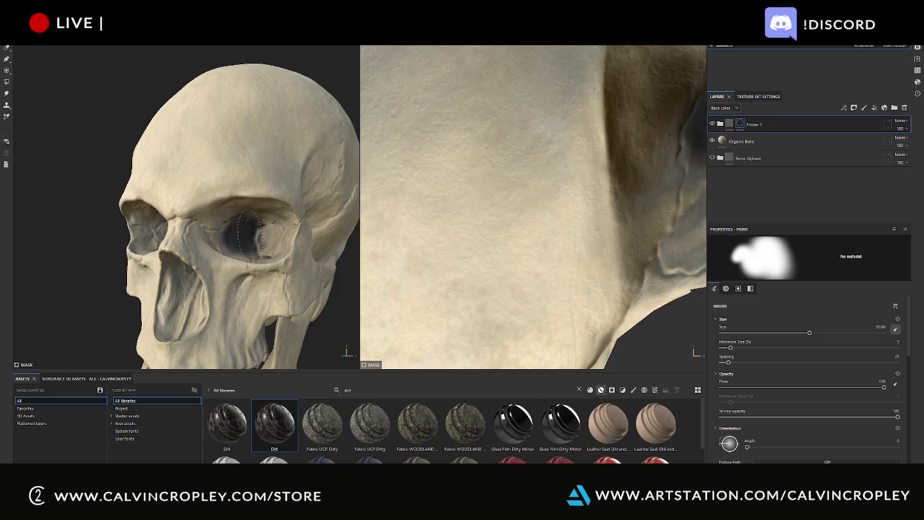
key("f")
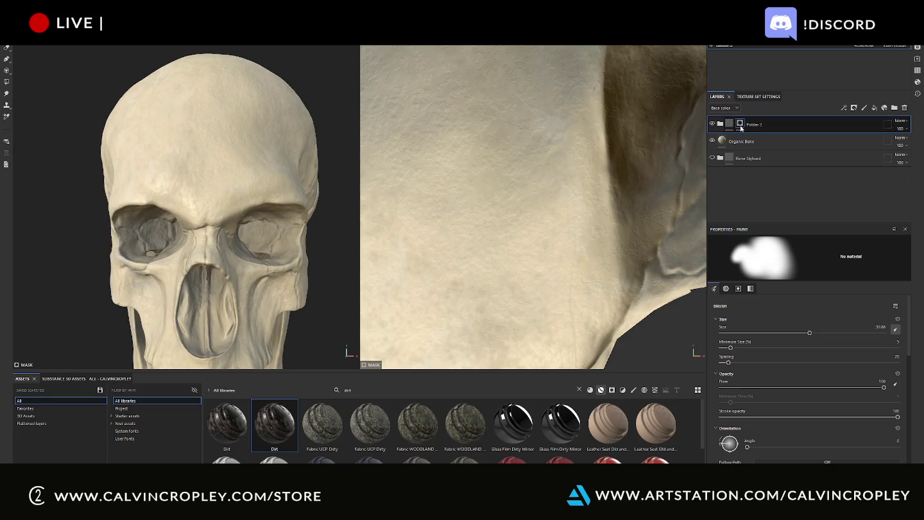
right_click(741, 123)
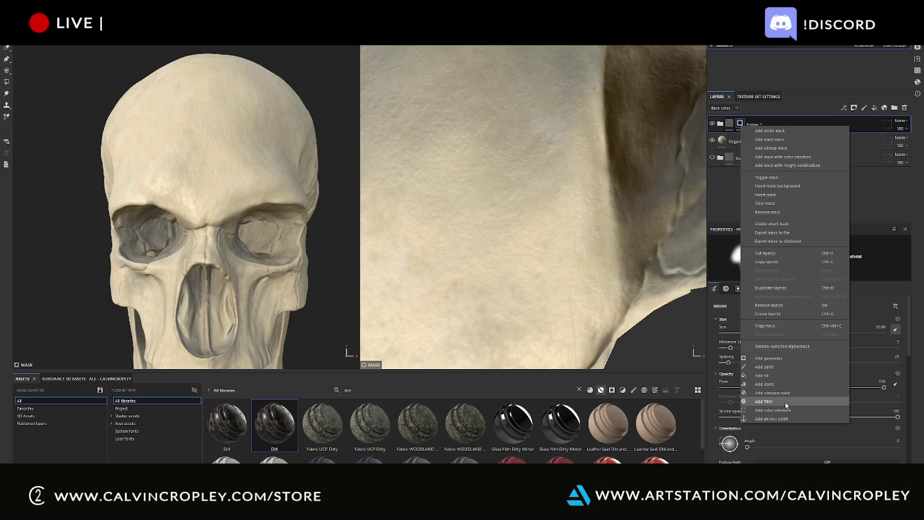
left_click(764, 384)
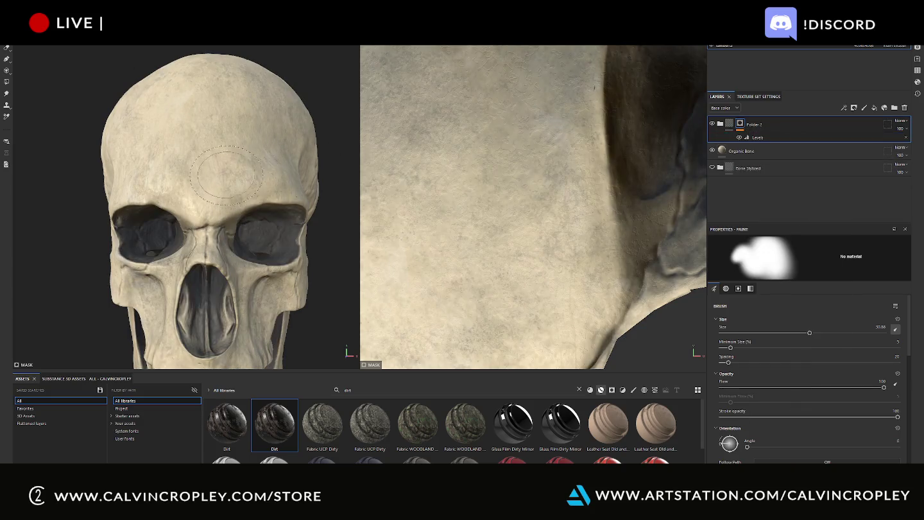
Raise the brush to about 54 and paint dirt into the eye sockets, undoing one stroke
scroll(205, 206, "down", 3)
left_click_drag(205, 192, 250, 181, "alt")
right_click_drag(308, 203, 272, 180, "ctrl")
left_click_drag(174, 200, 193, 199)
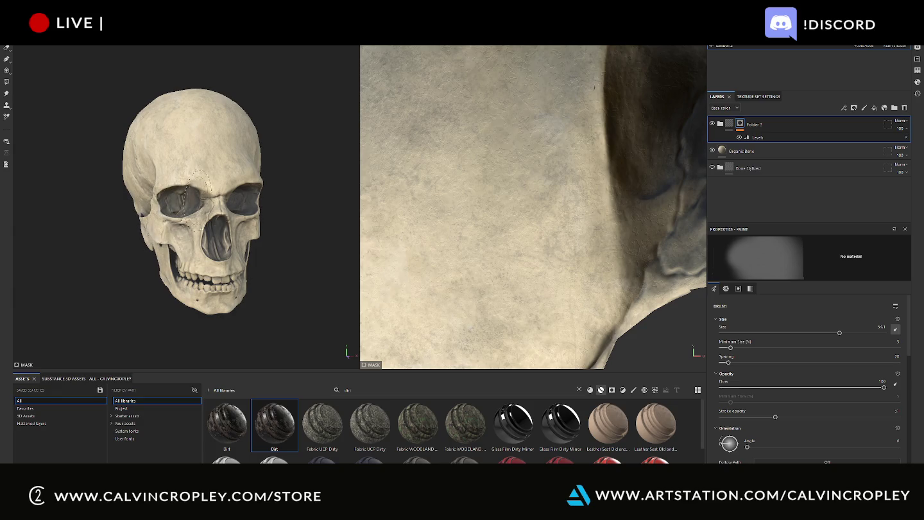
left_click_drag(311, 217, 260, 205, "alt")
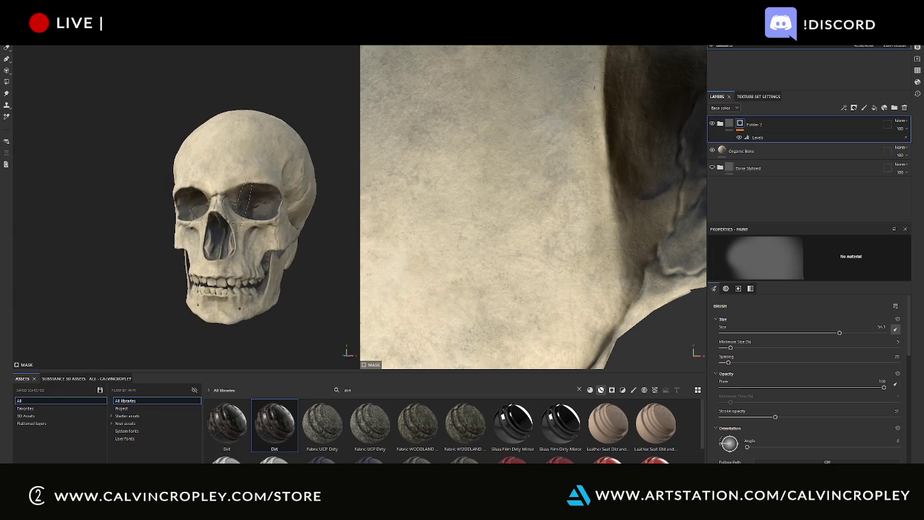
key("ctrl+z")
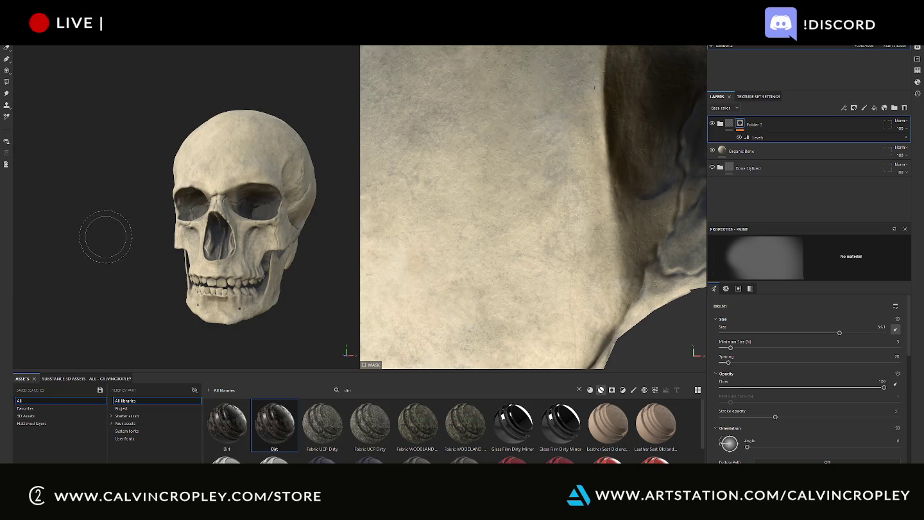
left_click_drag(106, 228, 158, 238, "alt")
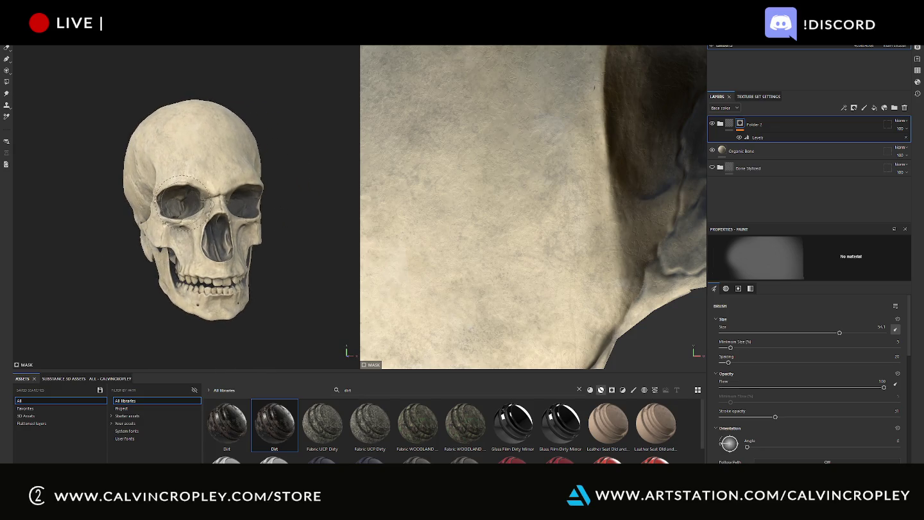
left_click_drag(181, 201, 181, 203)
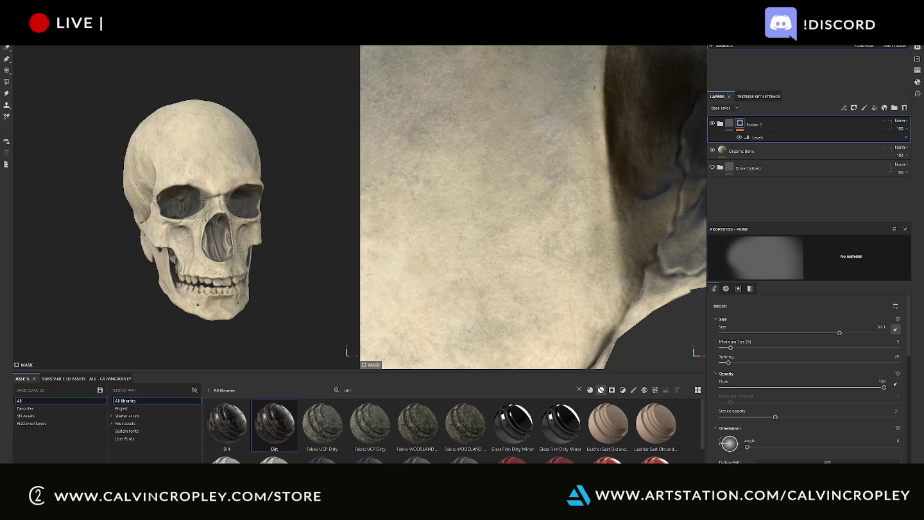
mouse_move(299, 233)
left_mouse_down("alt")
mouse_move(284, 234)
mouse_move(321, 246)
left_mouse_up("alt")
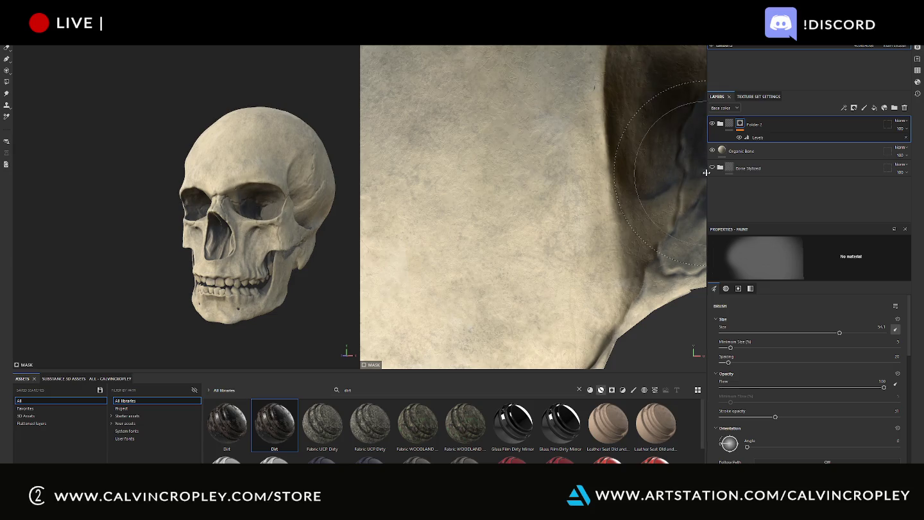
right_click(741, 126)
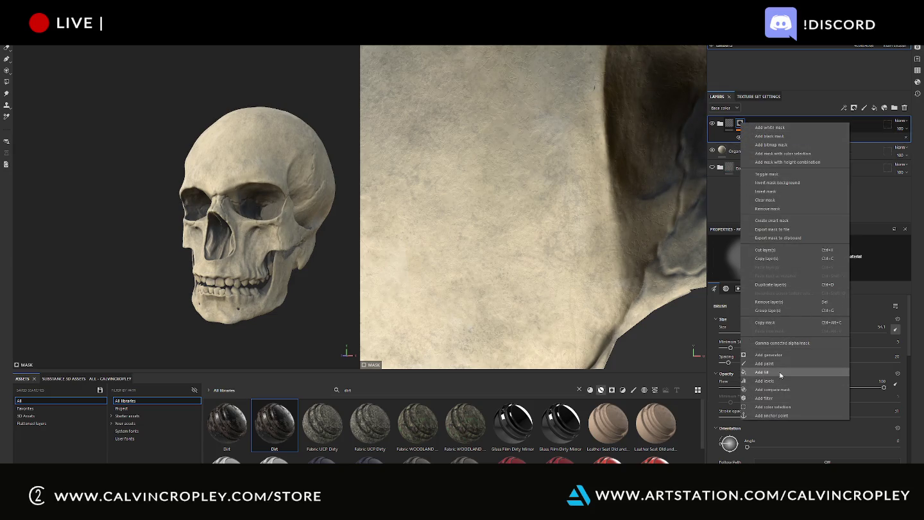
Replace Folder 2's mask with a fresh black mask, removing the Levels effect and painted dirt
left_click(771, 137)
right_click(739, 123)
left_click(740, 122)
right_click(739, 123)
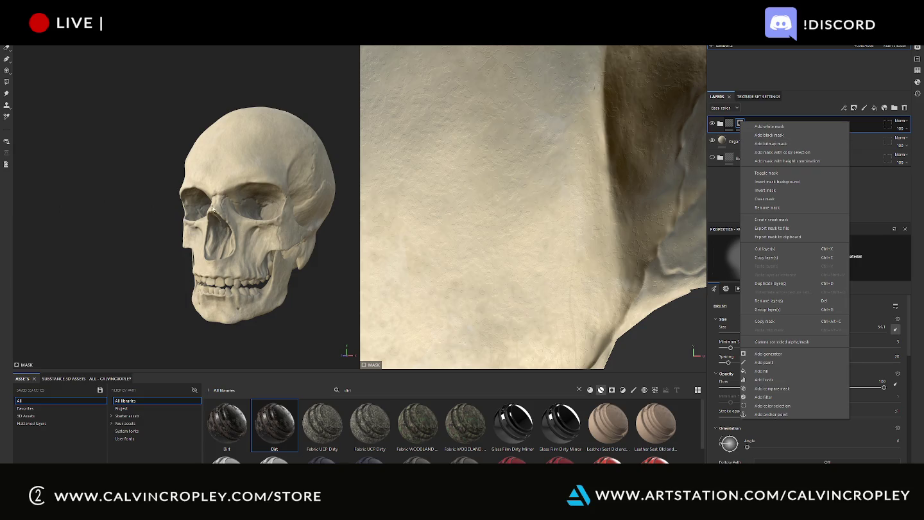
left_click(771, 136)
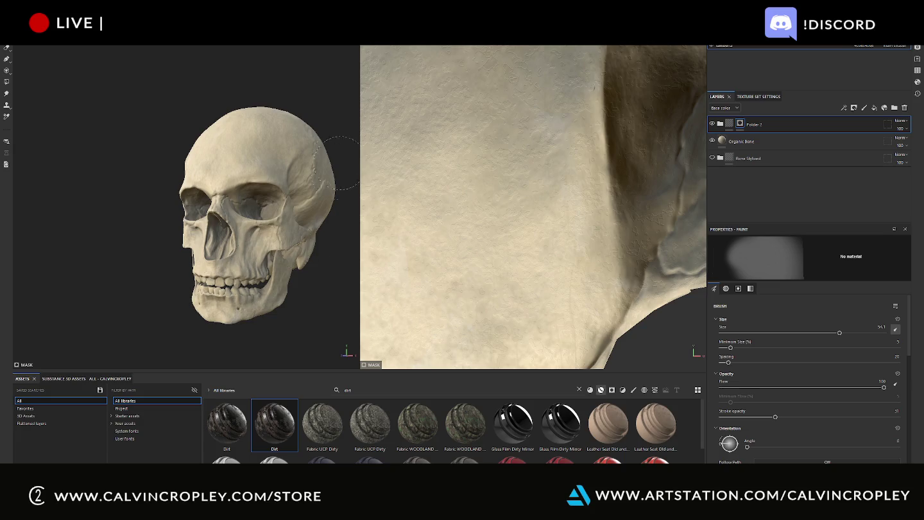
mouse_move(308, 350)
left_mouse_down("alt")
mouse_move(277, 343)
mouse_move(254, 209)
left_mouse_up("alt")
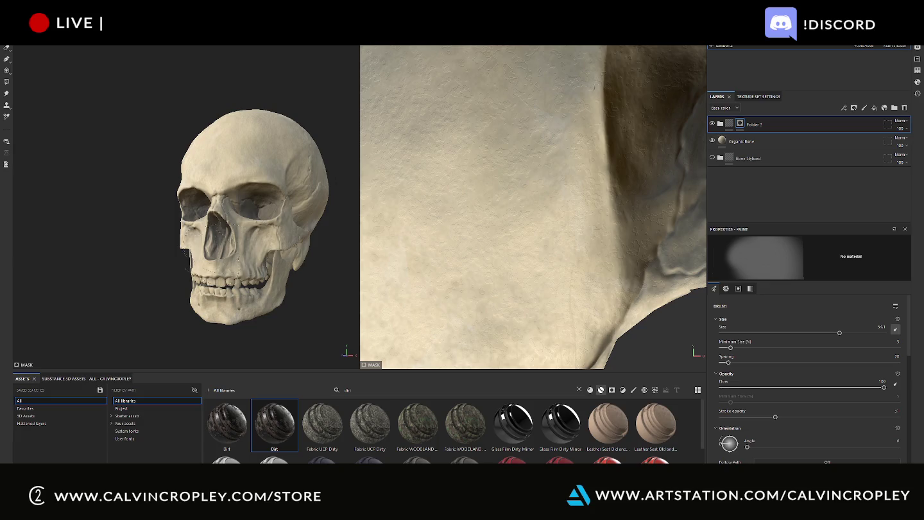
left_click_drag(306, 289, 276, 290, "alt")
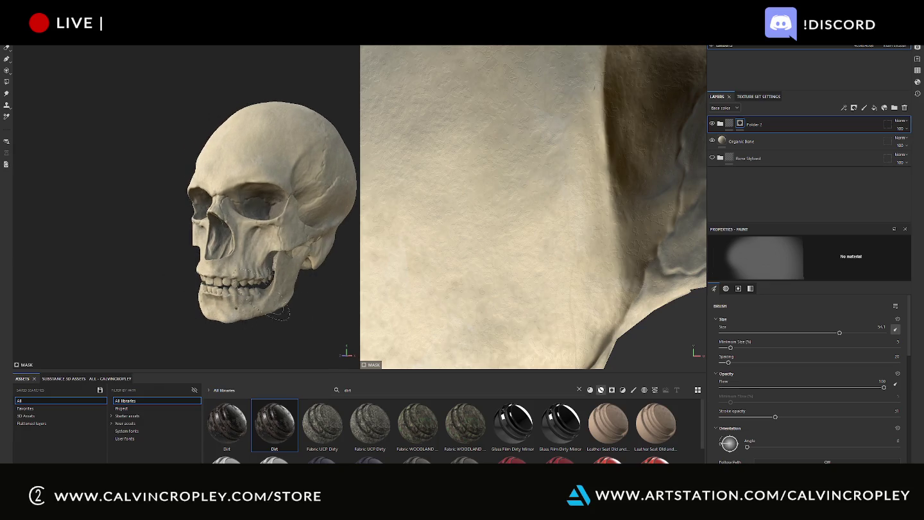
left_click_drag(128, 330, 244, 330, "alt")
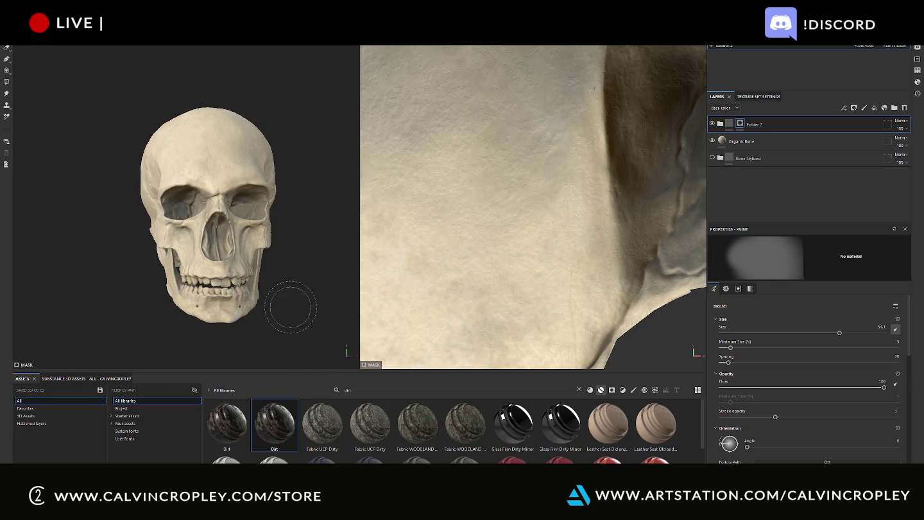
left_click_drag(124, 282, 194, 310, "alt")
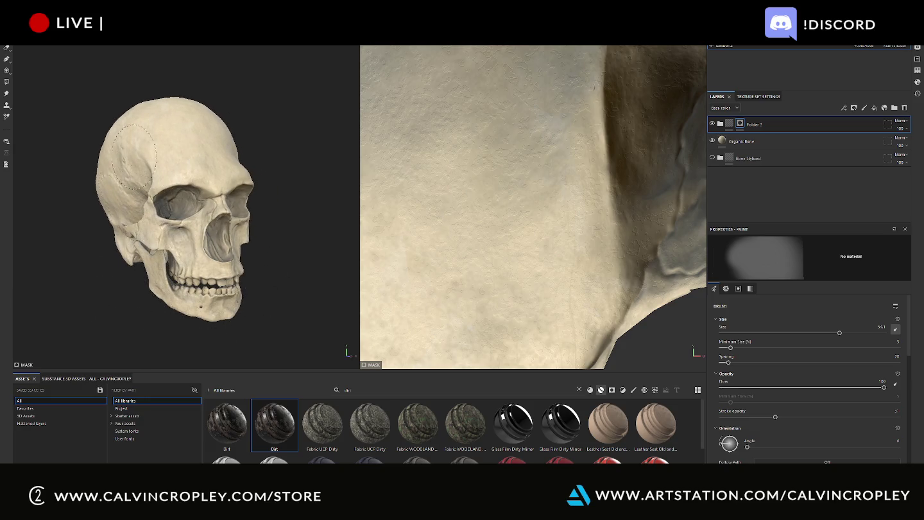
mouse_move(124, 154)
left_mouse_down("alt")
mouse_move(155, 74)
mouse_move(246, 96)
left_mouse_up("alt")
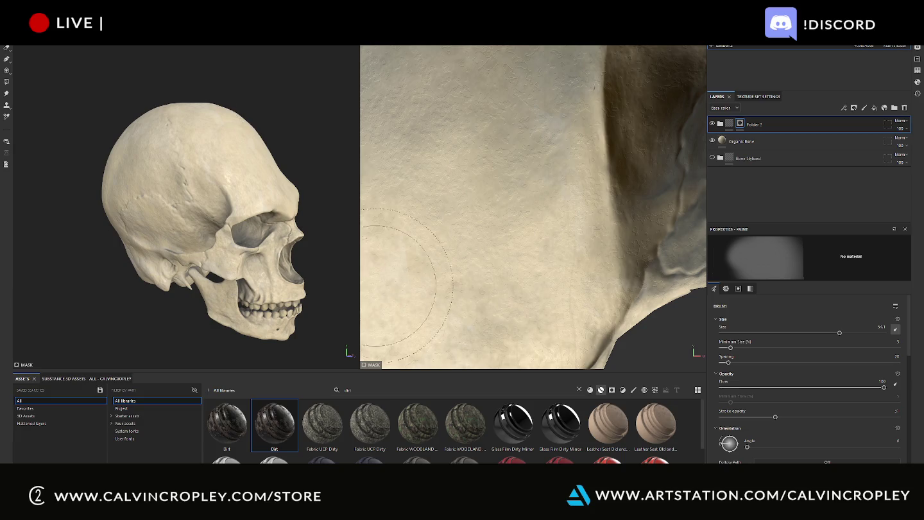
mouse_move(306, 118)
left_mouse_down("alt")
mouse_move(309, 126)
mouse_move(300, 126)
left_mouse_up("alt")
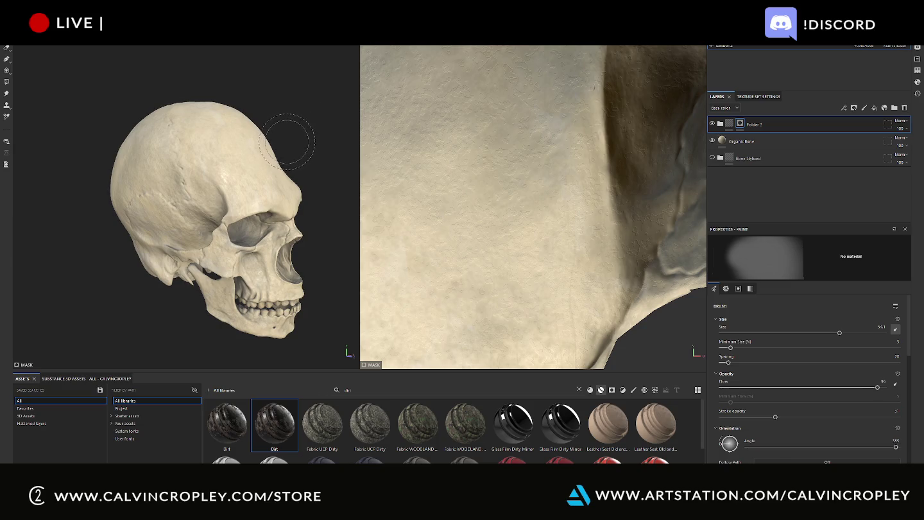
mouse_move(289, 135)
left_mouse_down("alt")
mouse_move(243, 182)
mouse_move(240, 209)
mouse_move(237, 177)
left_mouse_up("alt")
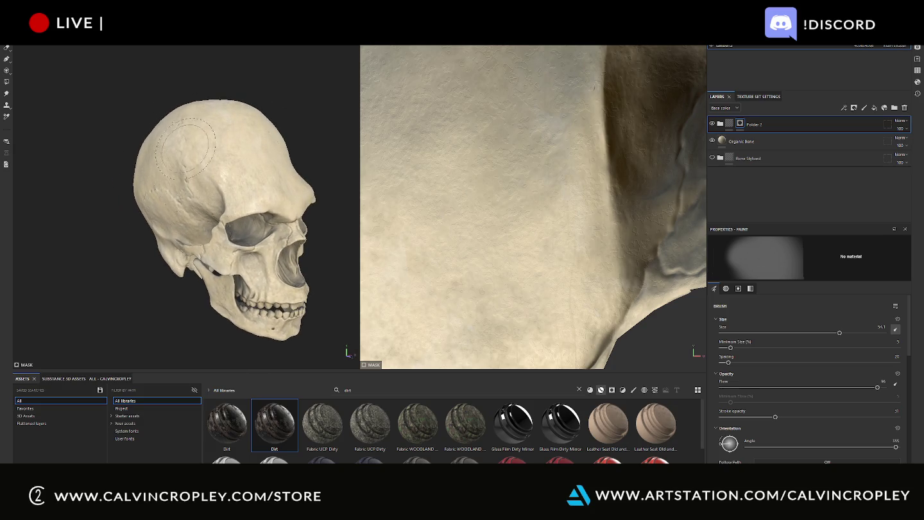
mouse_move(250, 315)
left_mouse_down("alt")
mouse_move(326, 250)
mouse_move(132, 180)
mouse_move(164, 164)
left_mouse_up("alt")
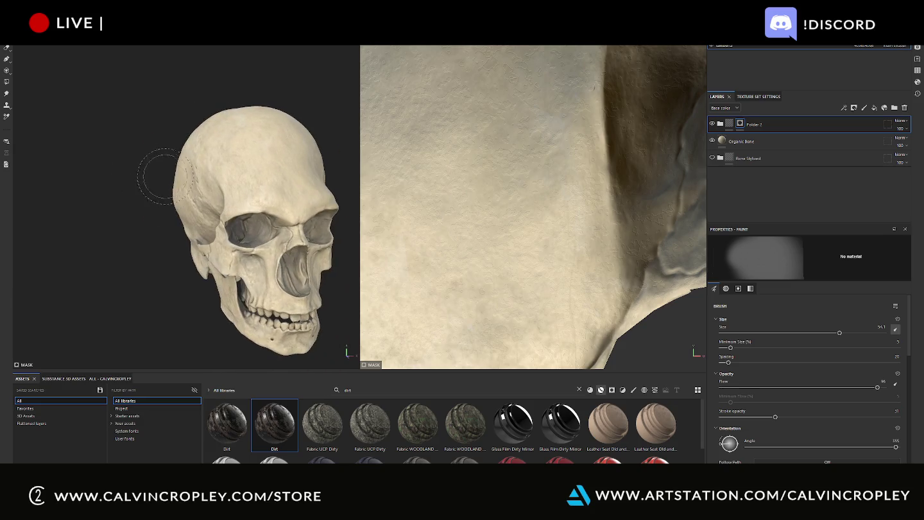
mouse_move(263, 90)
left_mouse_down("alt")
mouse_move(251, 78)
mouse_move(291, 76)
left_mouse_up("alt")
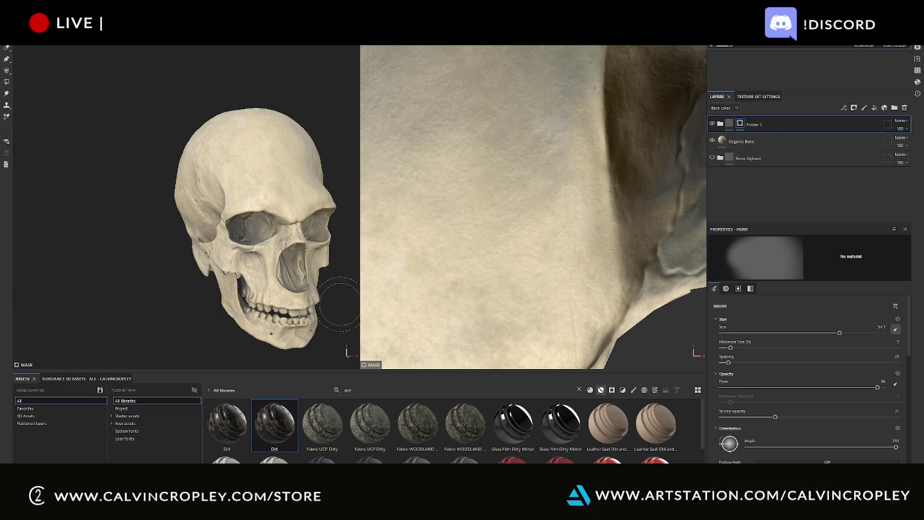
mouse_move(334, 302)
left_mouse_down("alt")
mouse_move(288, 269)
mouse_move(319, 274)
mouse_move(305, 318)
mouse_move(200, 290)
mouse_move(231, 251)
mouse_move(307, 329)
mouse_move(263, 337)
mouse_move(255, 211)
mouse_move(268, 210)
left_mouse_up("alt")
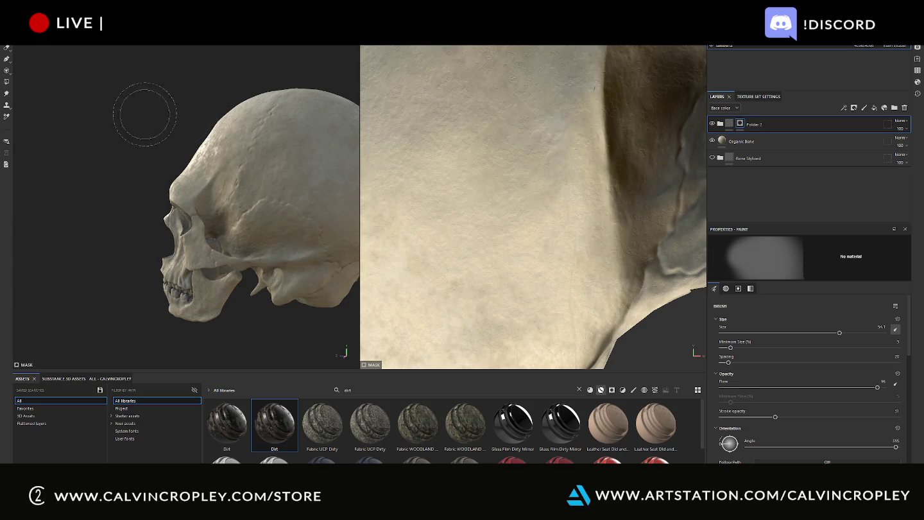
Set the brush stroke opacity to 61 and orbit to a side view showing the jaw
middle_click_drag(140, 123, 105, 105, "alt")
left_click_drag(106, 116, 181, 161, "alt")
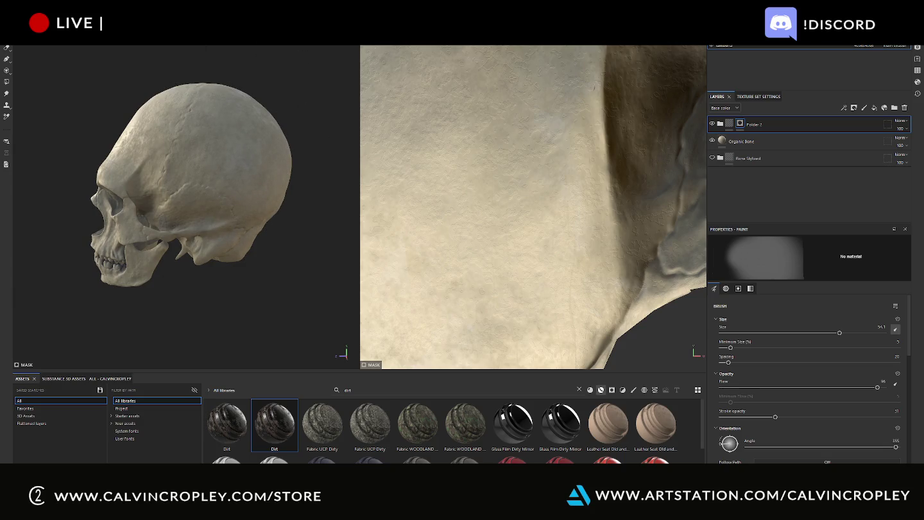
left_click_drag(775, 417, 829, 417)
mouse_move(282, 288)
left_mouse_down("alt")
mouse_move(311, 312)
mouse_move(281, 240)
left_mouse_up("alt")
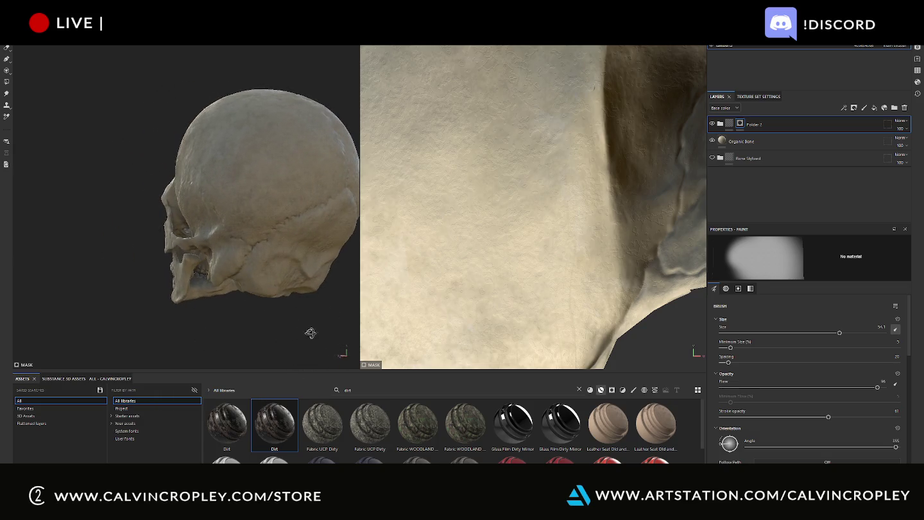
left_click_drag(216, 235, 173, 214, "alt")
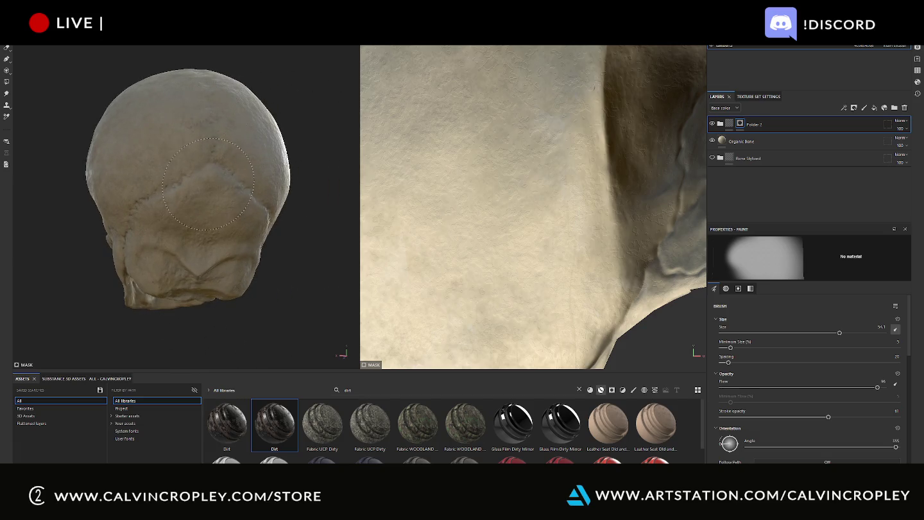
mouse_move(242, 200)
left_mouse_down("alt")
mouse_move(282, 296)
mouse_move(215, 187)
left_mouse_up("alt")
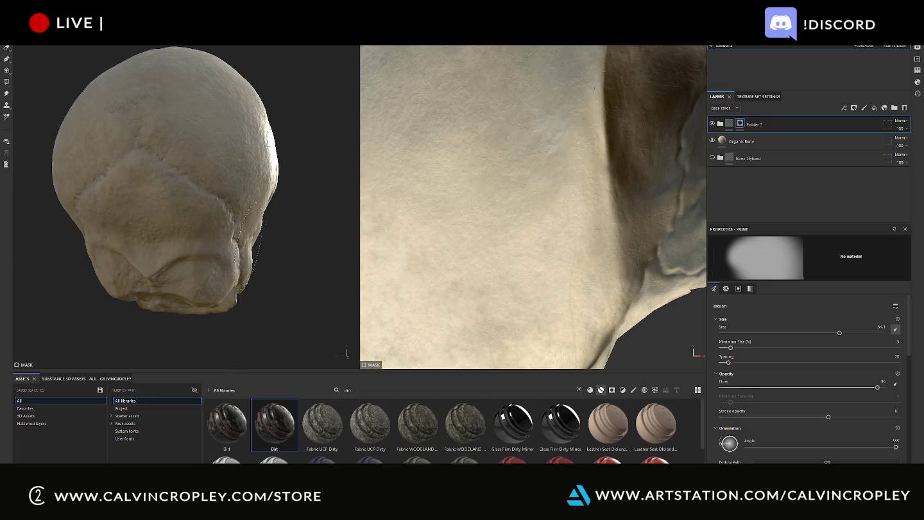
mouse_move(295, 326)
left_mouse_down("alt")
mouse_move(257, 289)
mouse_move(295, 279)
left_mouse_up("alt")
scroll(296, 279, "down", 2)
Paint dark strokes around the eye socket and jaw
left_click_drag(235, 182, 222, 181)
left_click_drag(186, 151, 209, 188)
left_click_drag(192, 260, 212, 269)
mouse_move(196, 312)
left_mouse_down()
mouse_move(164, 263)
mouse_move(304, 313)
mouse_move(243, 263)
mouse_move(320, 305)
mouse_move(418, 311)
mouse_move(283, 292)
mouse_move(291, 325)
mouse_move(189, 217)
left_mouse_up()
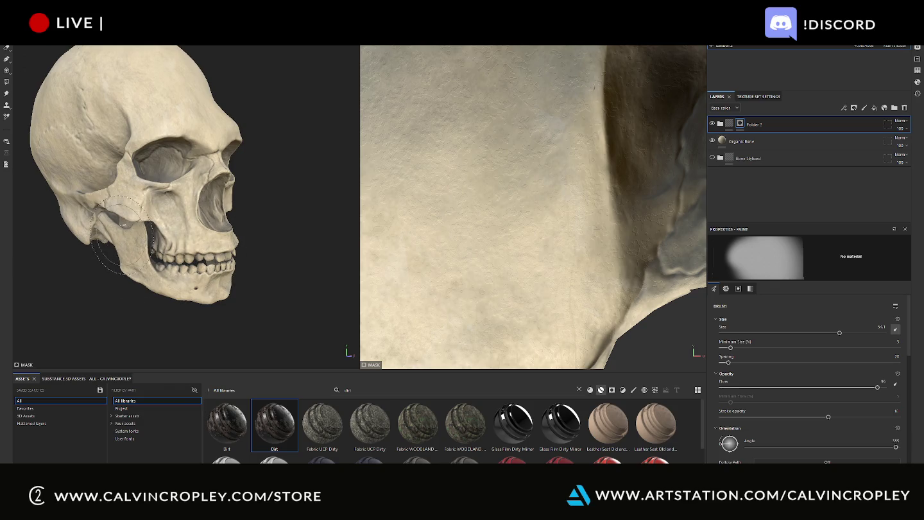
mouse_move(180, 299)
left_mouse_down("alt")
mouse_move(231, 335)
mouse_move(213, 253)
left_mouse_up("alt")
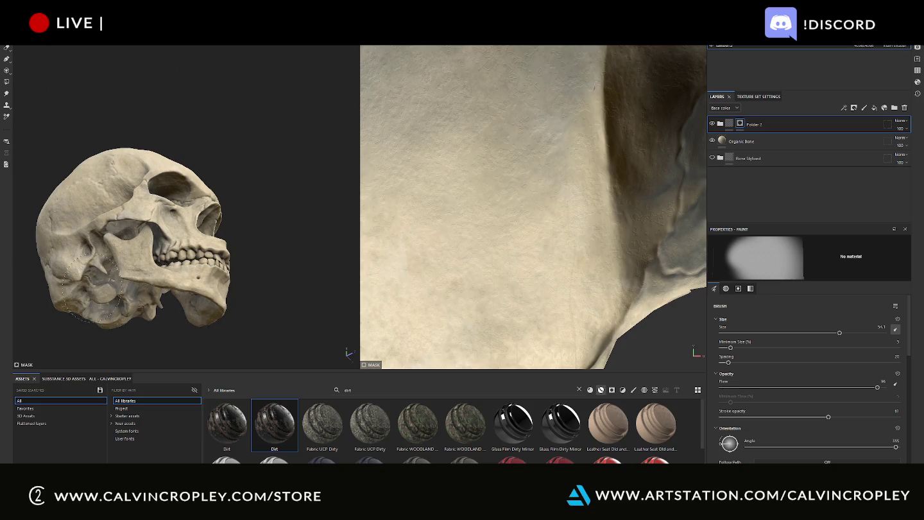
left_click_drag(275, 212, 124, 256, "alt")
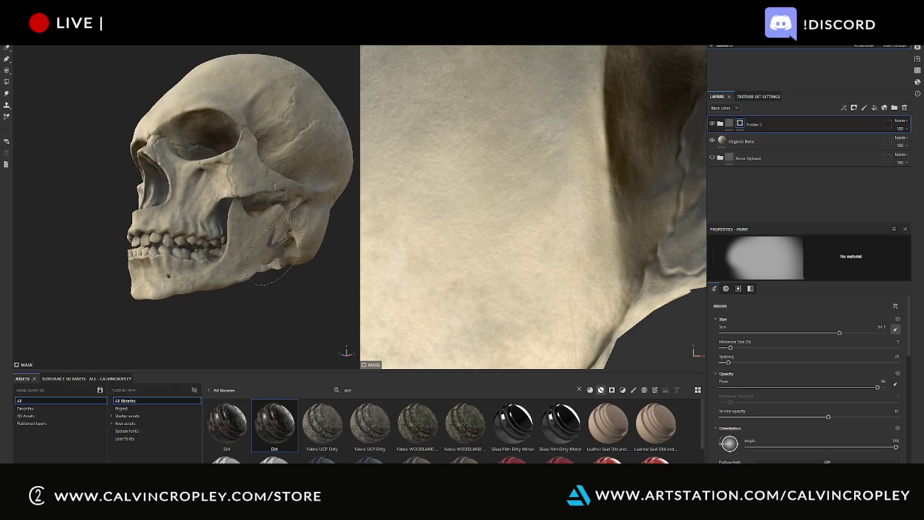
left_click_drag(296, 299, 404, 319, "alt")
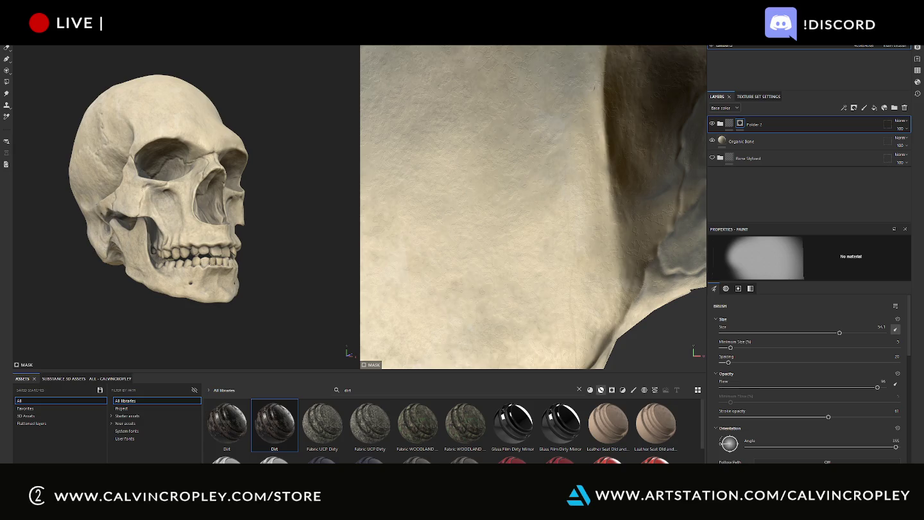
left_click_drag(311, 222, 228, 189, "alt")
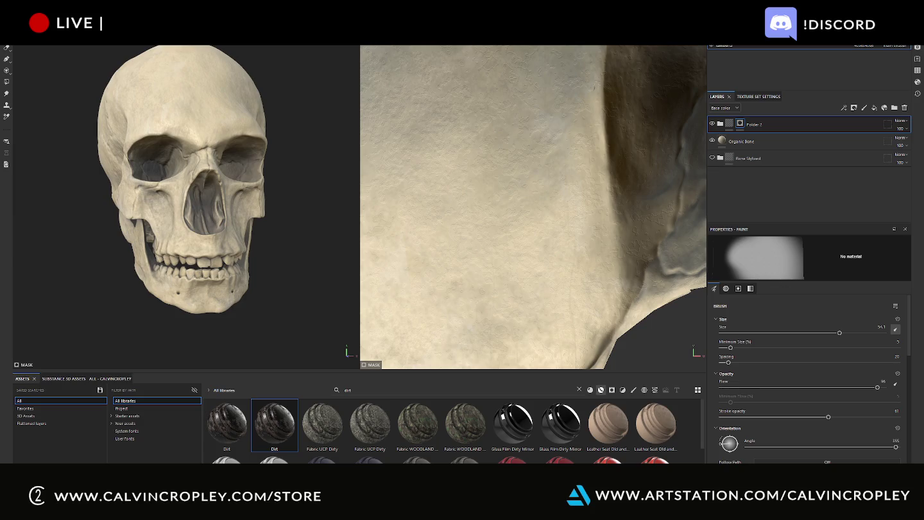
mouse_move(289, 94)
left_mouse_down("alt")
mouse_move(299, 108)
mouse_move(289, 84)
mouse_move(319, 89)
mouse_move(309, 98)
mouse_move(332, 95)
left_mouse_up("alt")
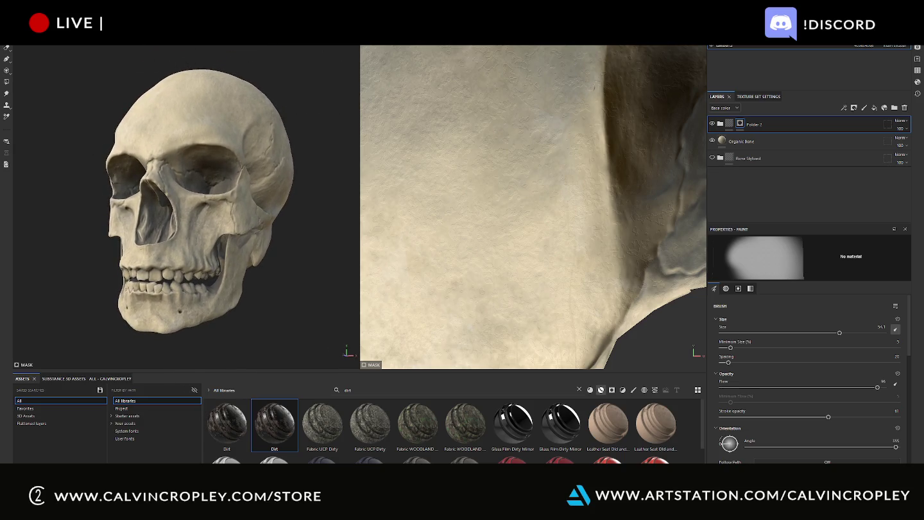
Open File > Export textures, closing the Mesh Export Options opened by mistake
left_click(10, 39)
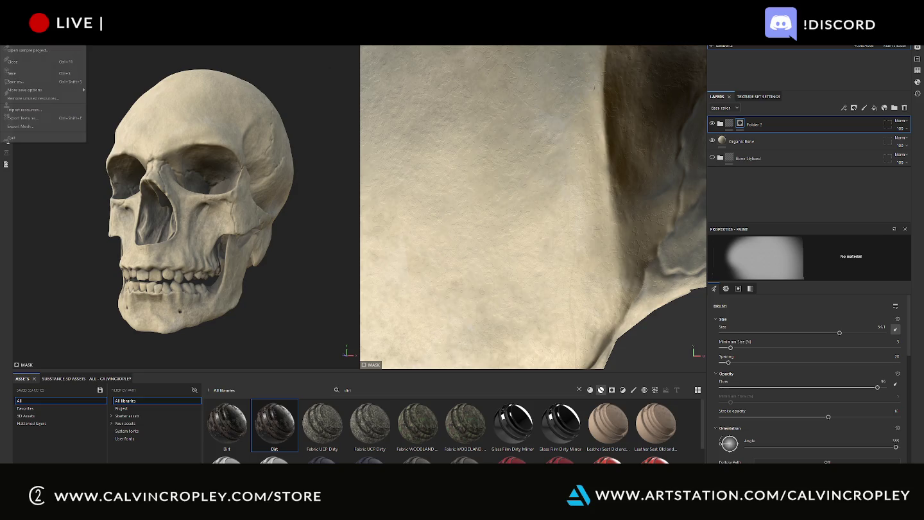
left_click(25, 127)
left_click(545, 205)
left_click(9, 40)
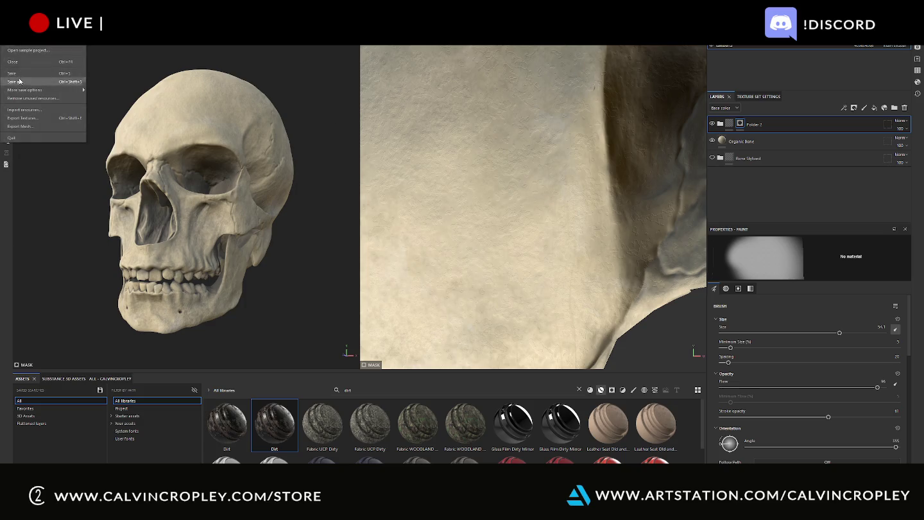
left_click(36, 118)
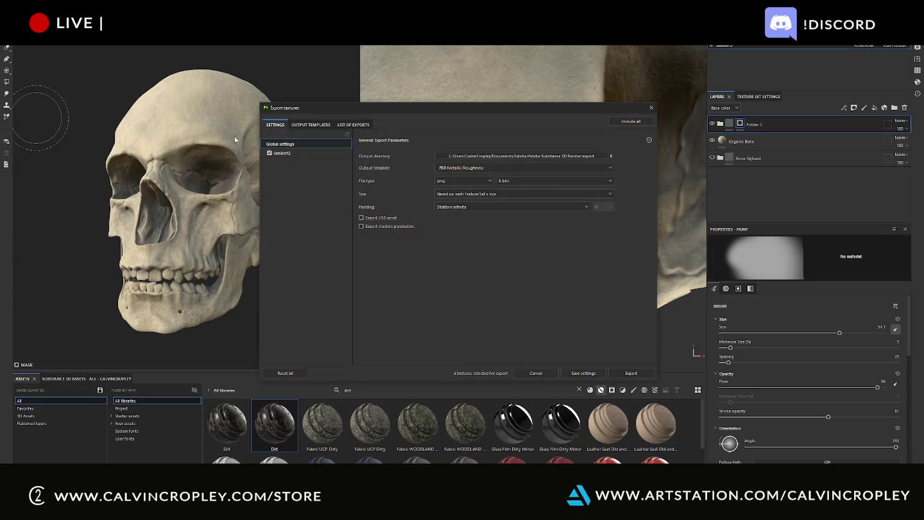
Browse the output directory picker to Desktop > TextureSubstanceSkullWork > NewSkull
left_click(535, 156)
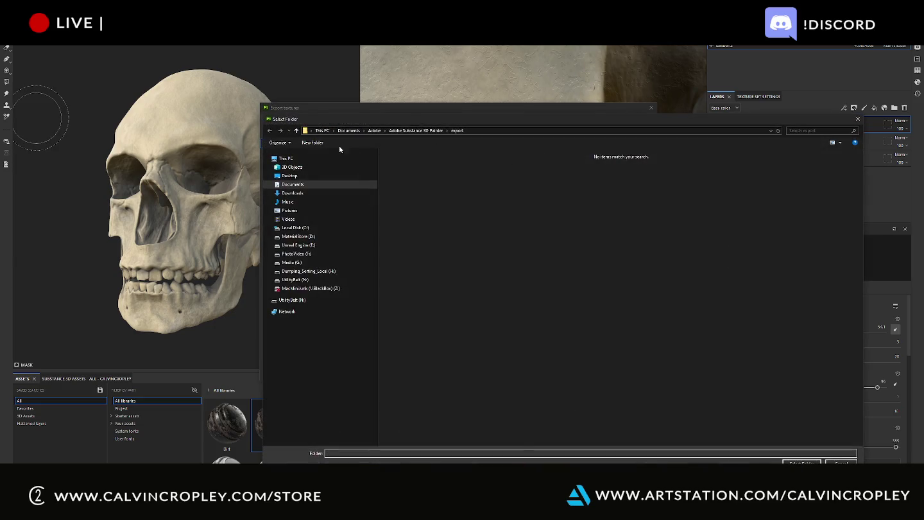
left_click(287, 177)
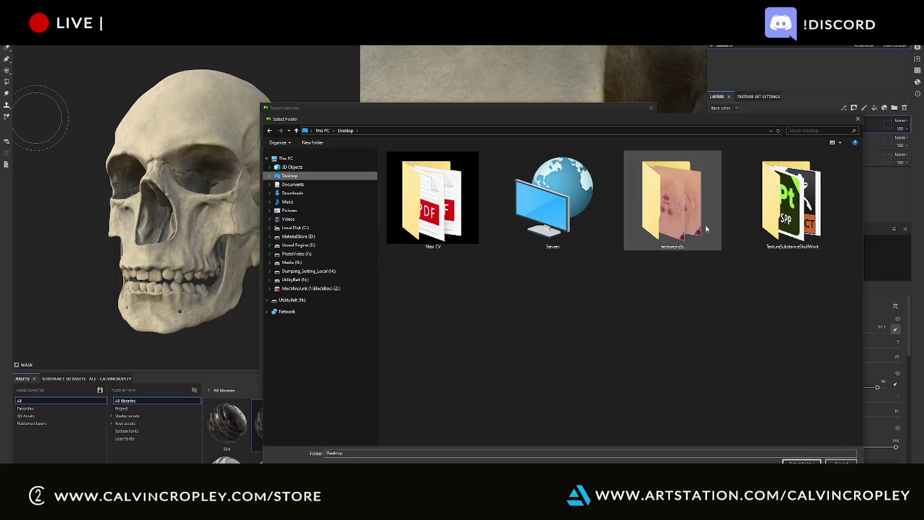
double_click(793, 199)
left_click(482, 173)
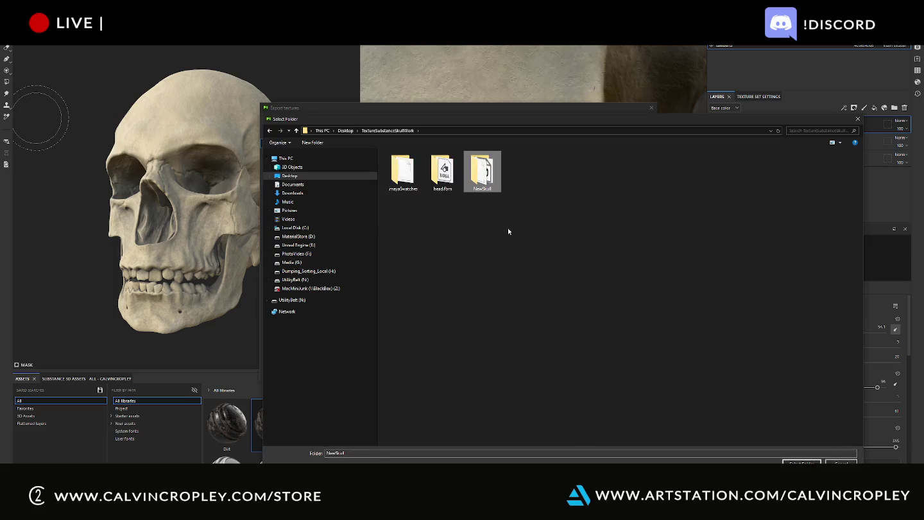
double_click(482, 180)
Create a new folder named TR there and choose it as the export destination
right_click(531, 247)
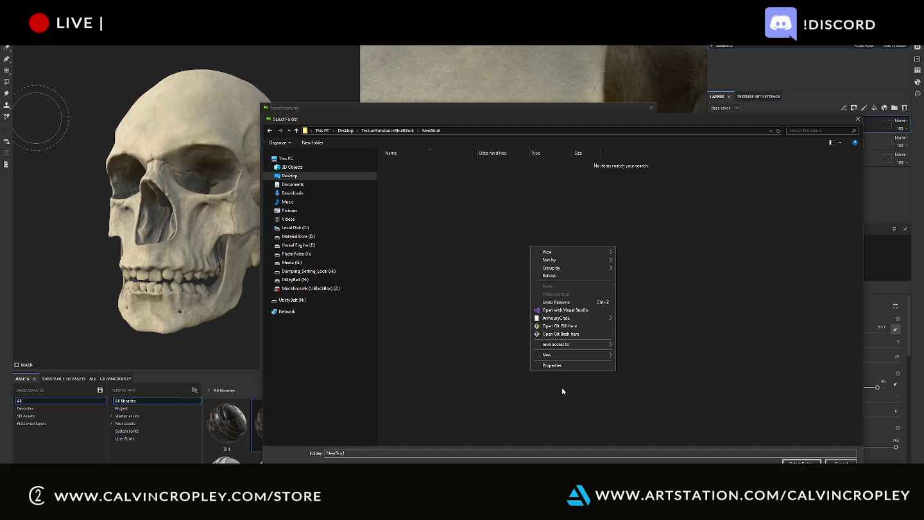
mouse_move(556, 355)
left_click(638, 355)
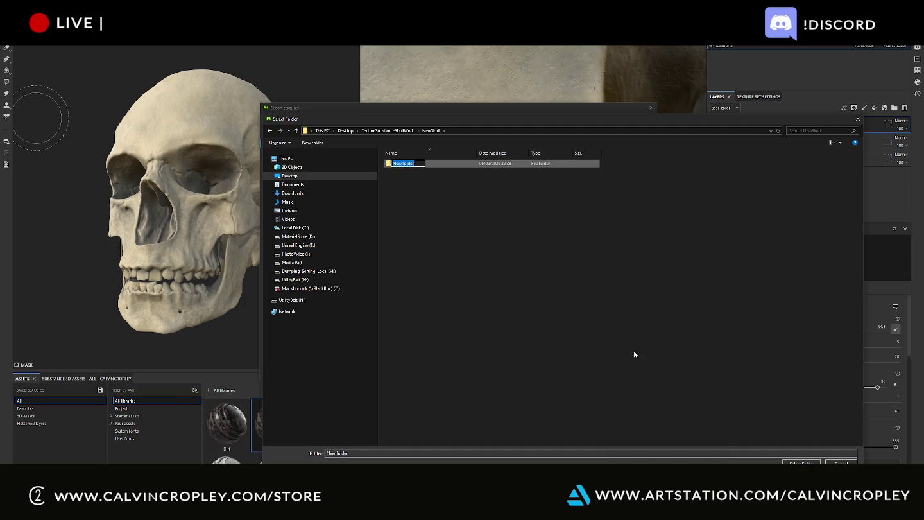
left_click(427, 164)
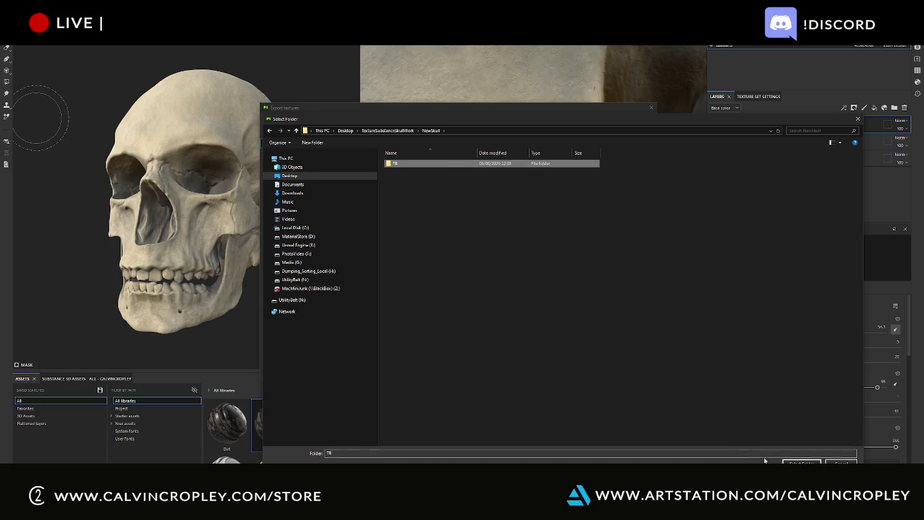
left_click(801, 463)
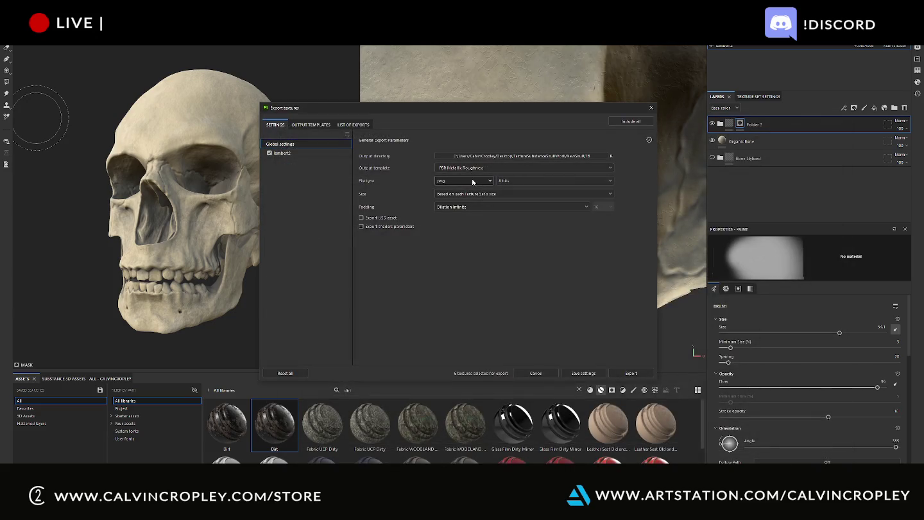
Export the six PNG maps at 4096 size, check the output folder, and close the export window
left_click(495, 194)
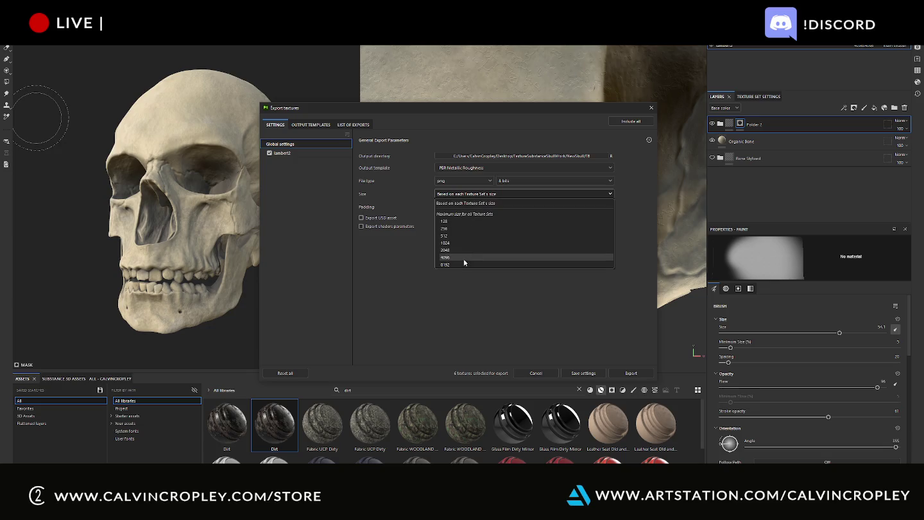
left_click(463, 258)
left_click(630, 373)
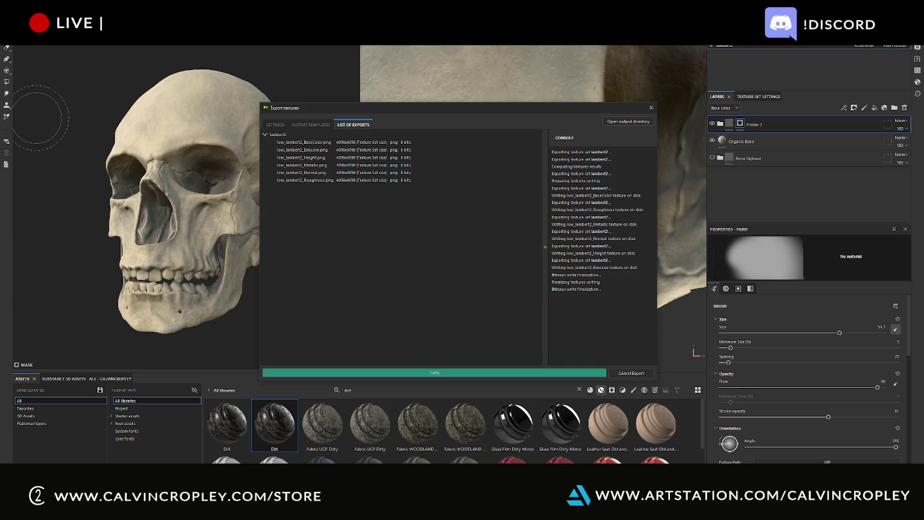
left_click(641, 121)
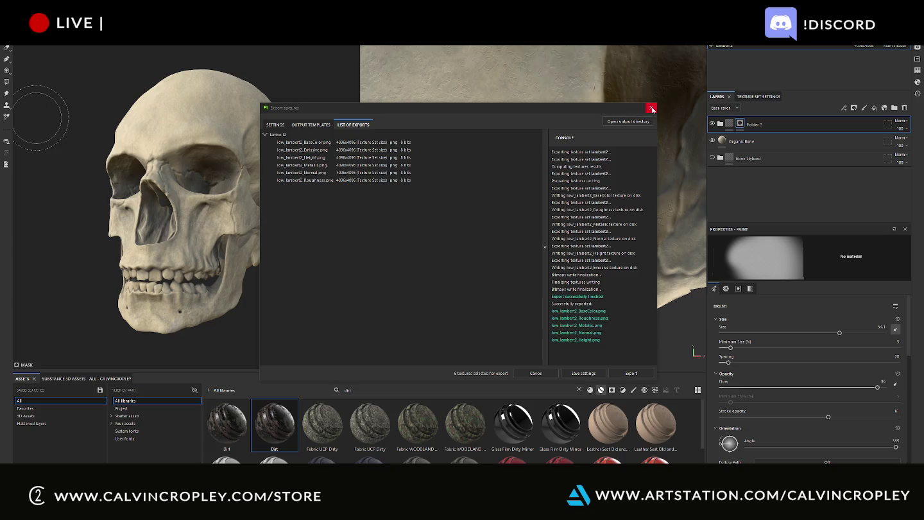
left_click(652, 109)
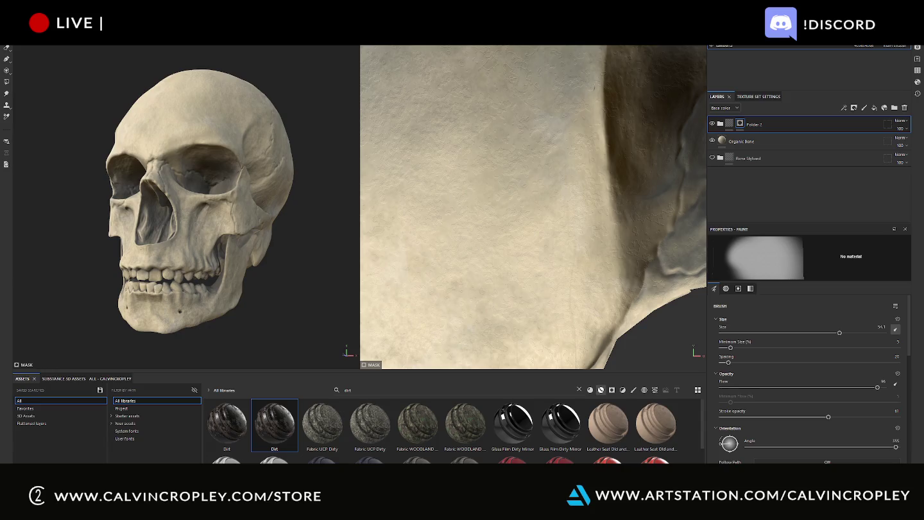
Switch between Maya, Toolbag and Substance Painter, answering Maya's unsaved-scene warning
key("alt+Tab")
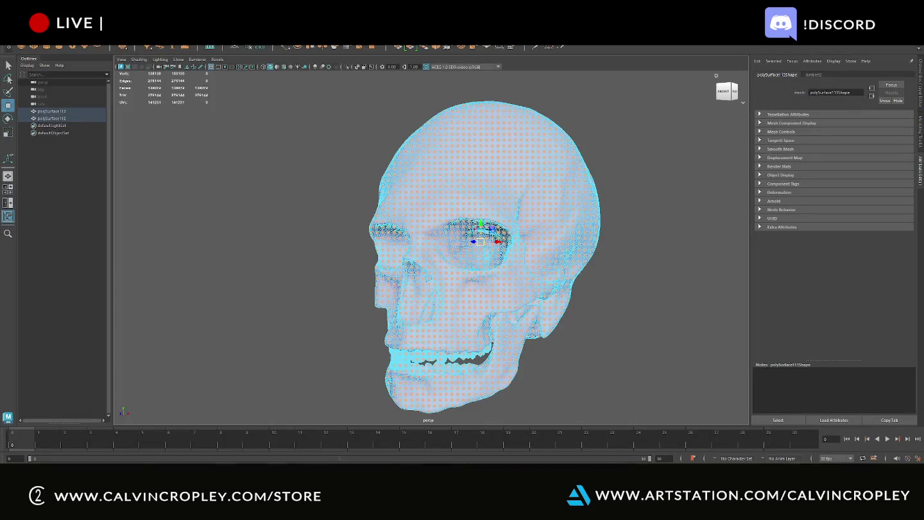
key("alt+Tab")
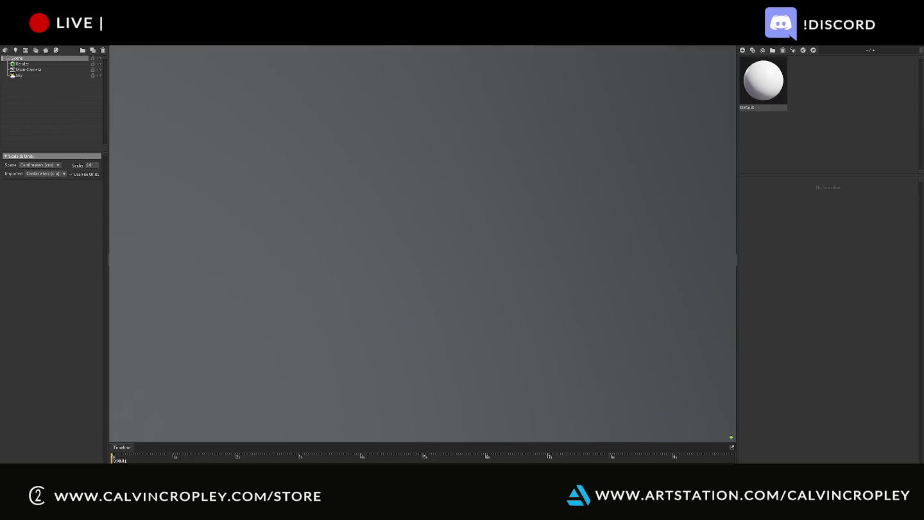
key("alt+Tab")
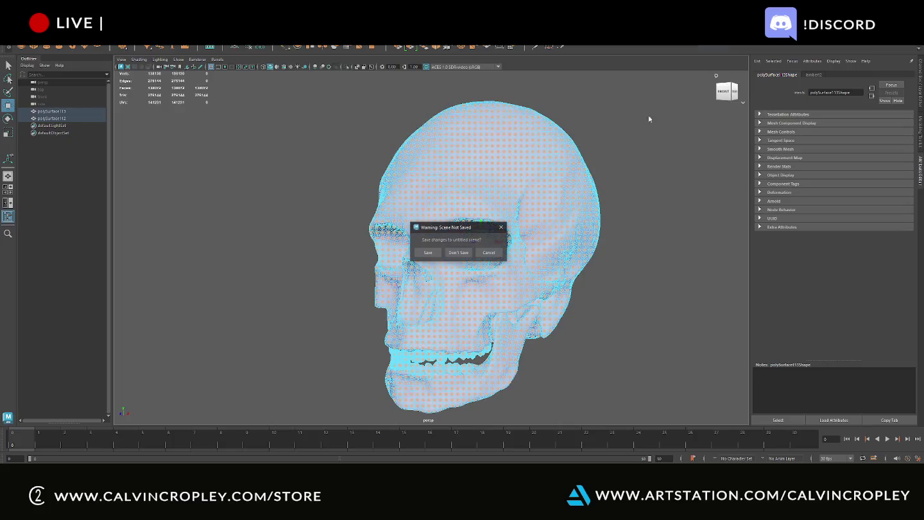
left_click(458, 254)
key("alt+Tab")
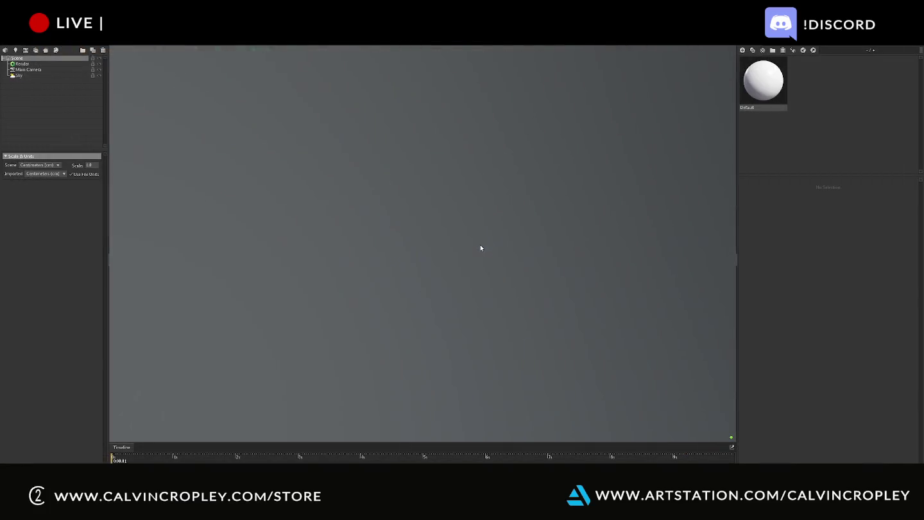
key("alt+Tab")
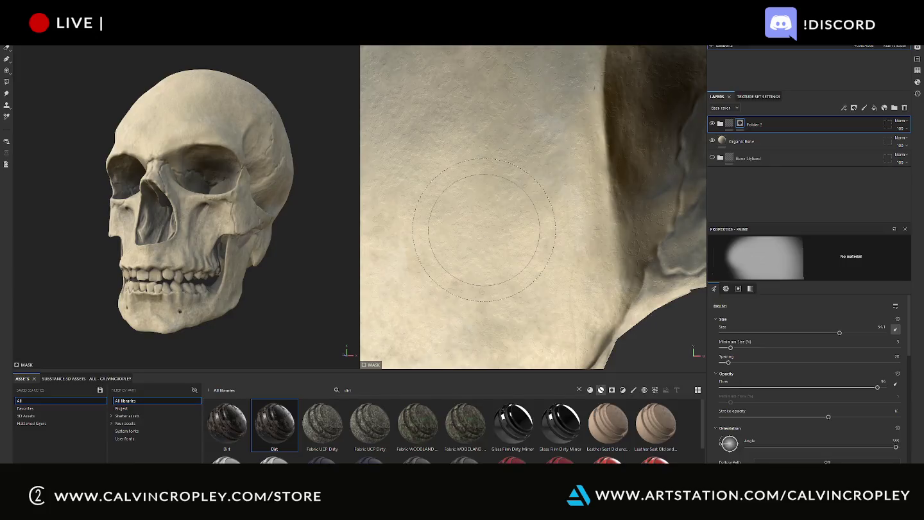
key("alt+Tab")
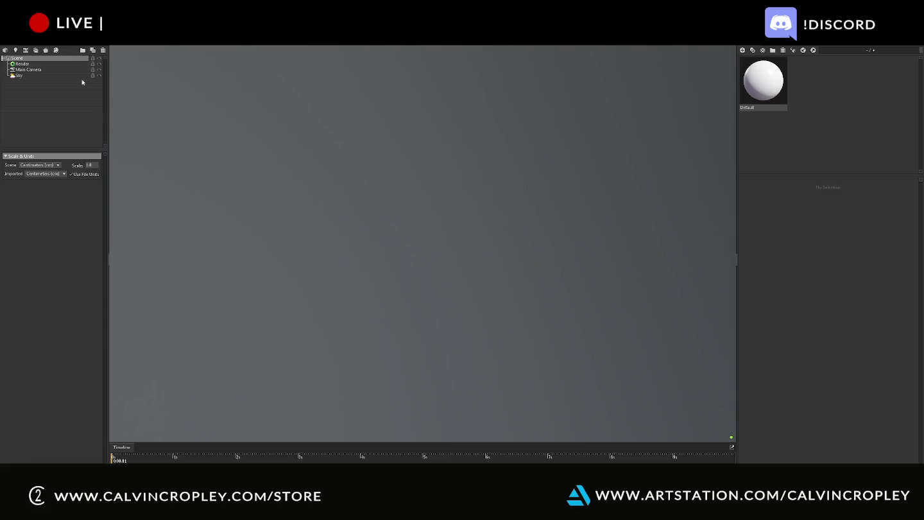
Import the low skull mesh from Desktop > TextureSubstanceSkullWork > NewSkull via File > Import
left_click(12, 38)
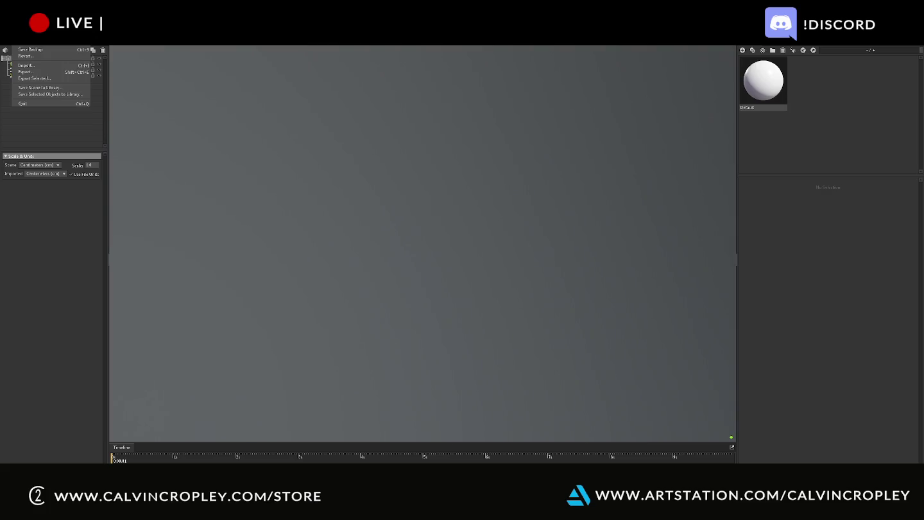
left_click(37, 66)
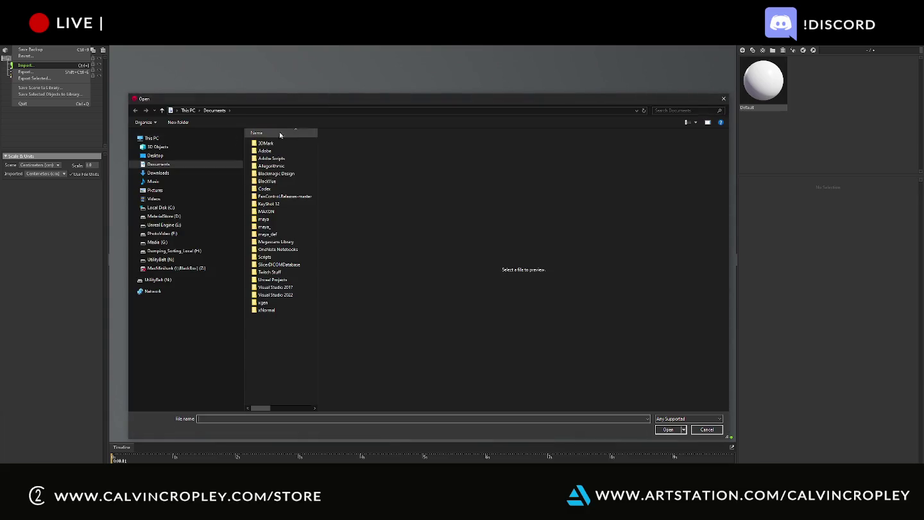
left_click(155, 155)
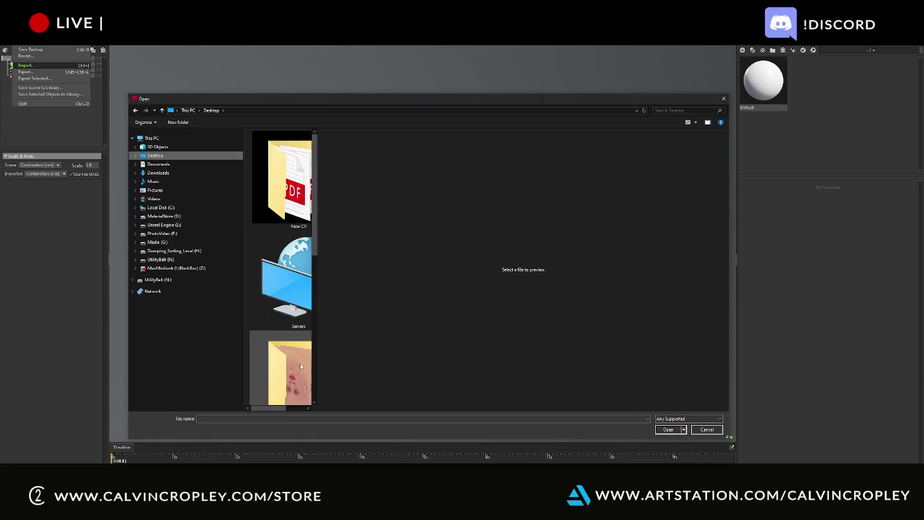
scroll(301, 368, "down", 5)
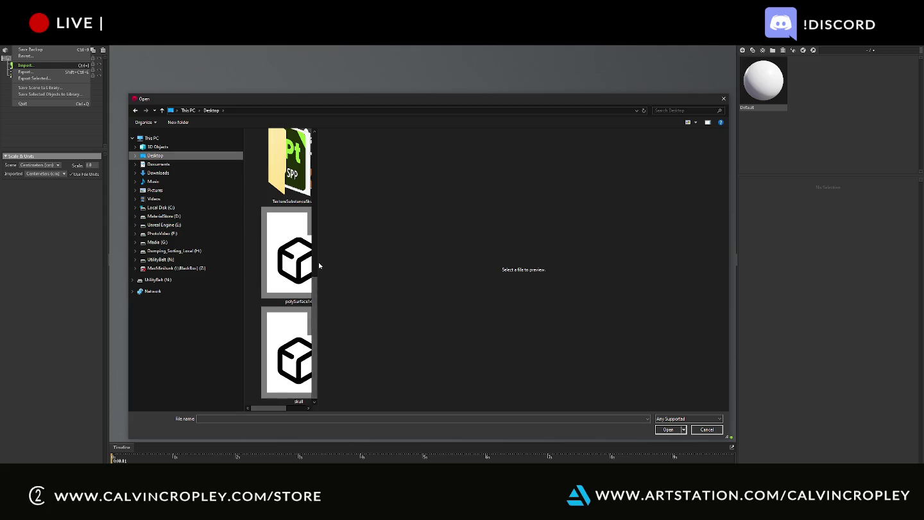
left_click_drag(319, 262, 545, 269)
double_click(433, 261)
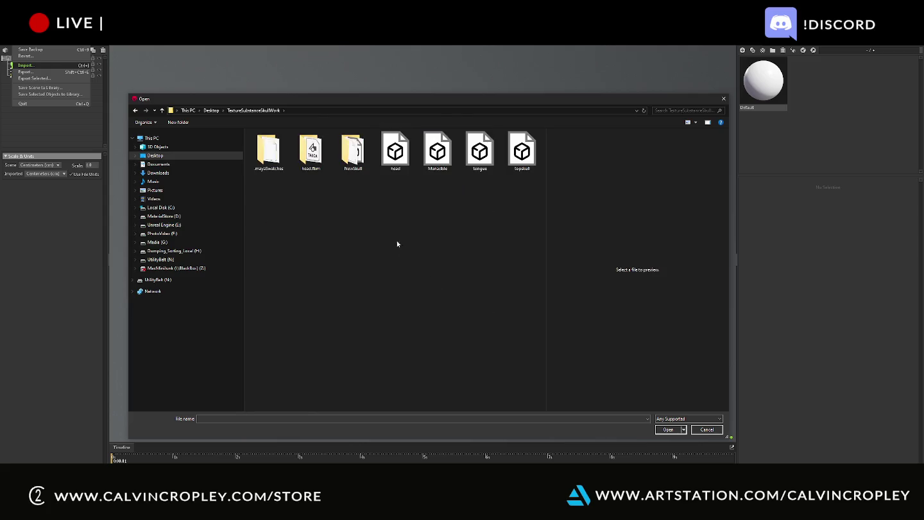
double_click(352, 151)
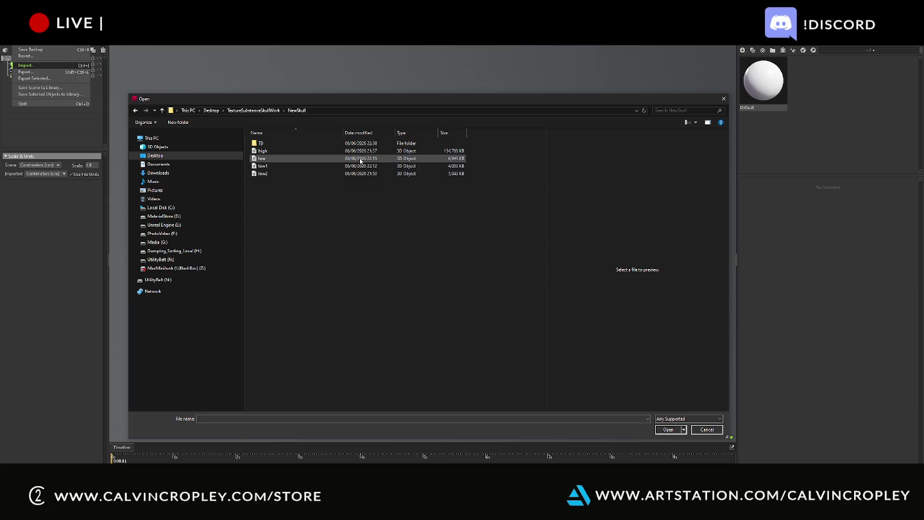
double_click(316, 160)
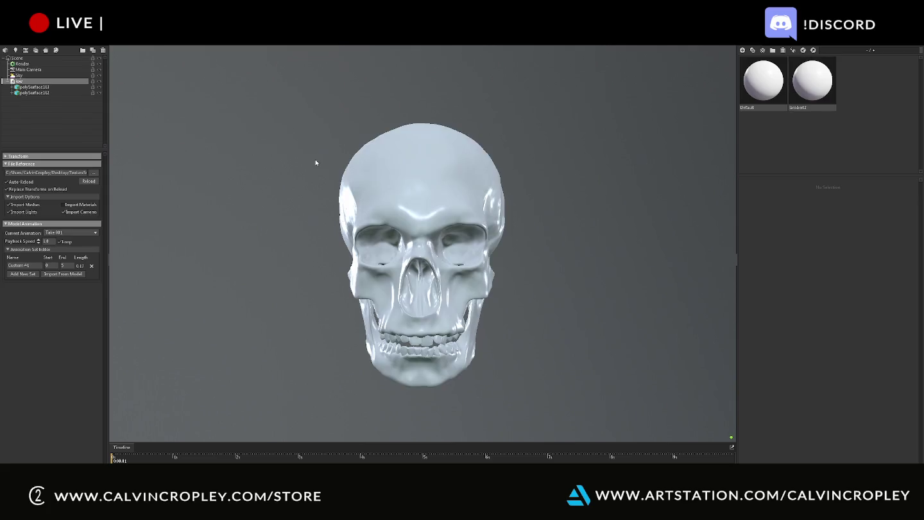
Show the lambert2 material's settings and open a File Explorer window
left_click(808, 96)
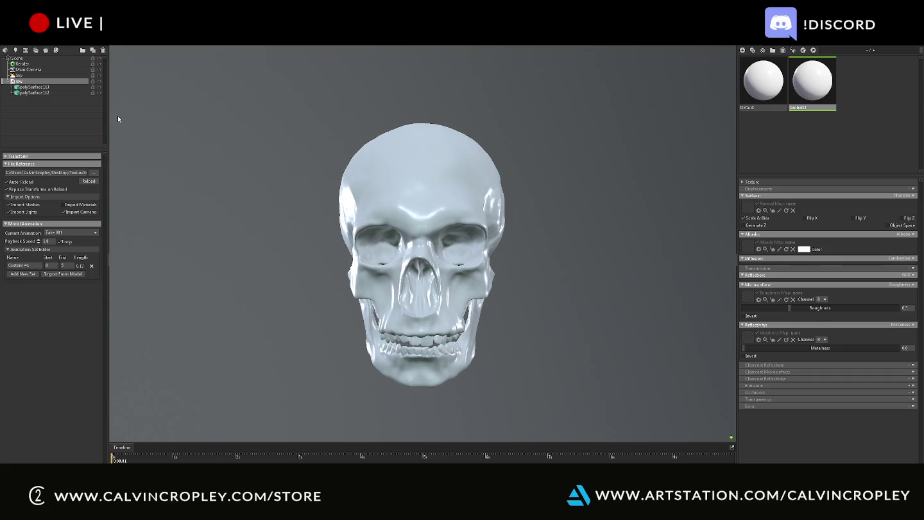
key("super+e")
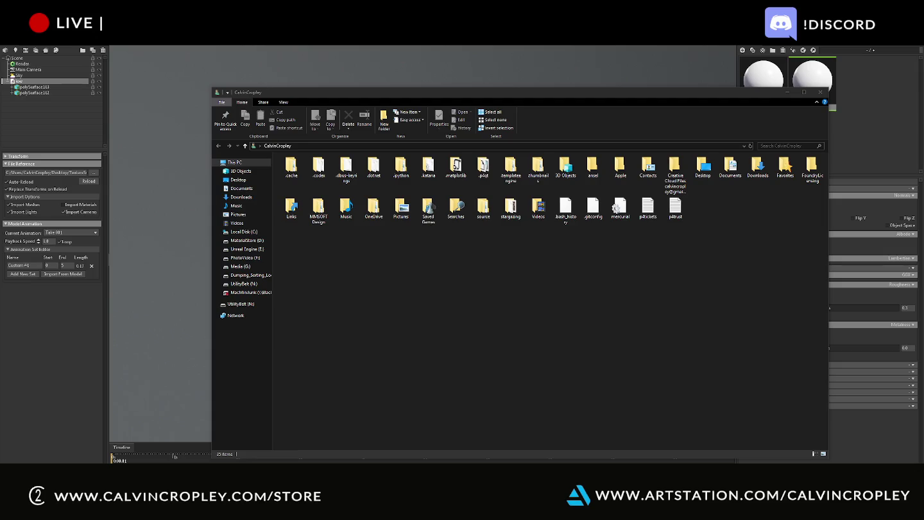
Move the File Explorer window up and left and resize it narrower and taller
left_click_drag(650, 89, 546, 56)
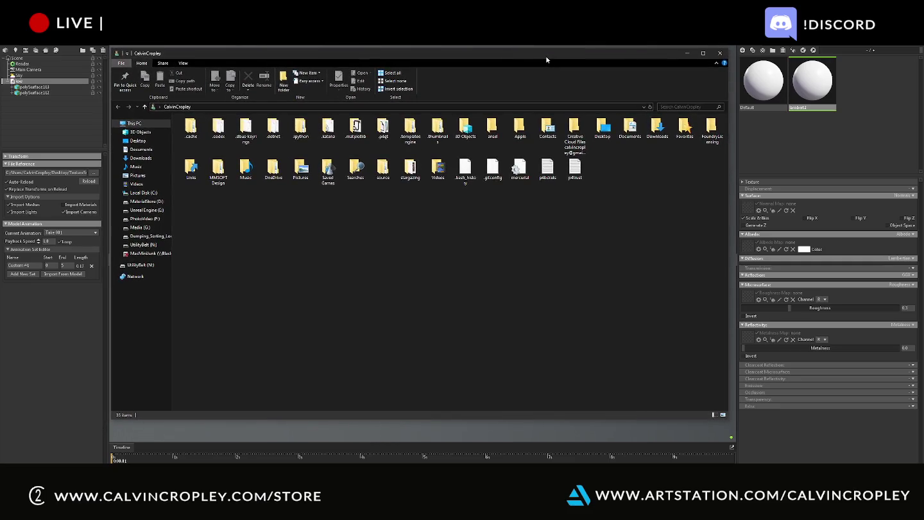
left_click_drag(727, 419, 669, 441)
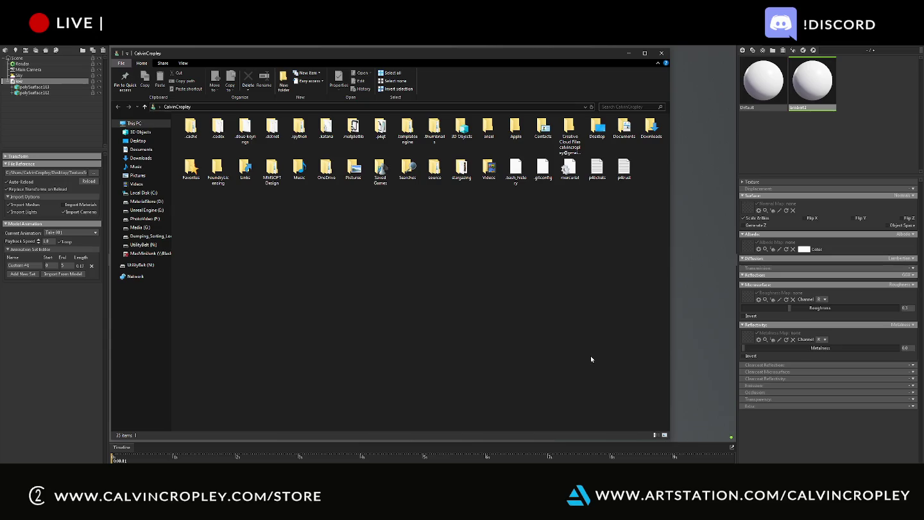
left_click(835, 146)
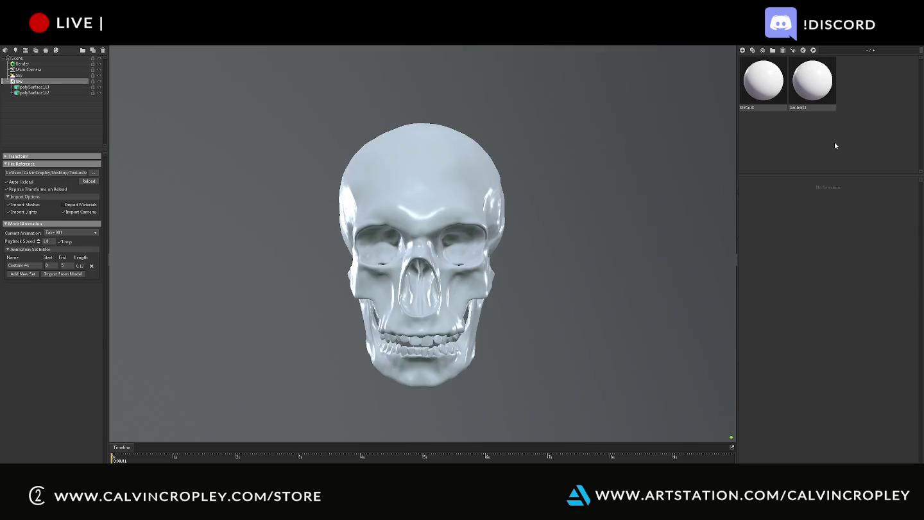
key("alt+Tab")
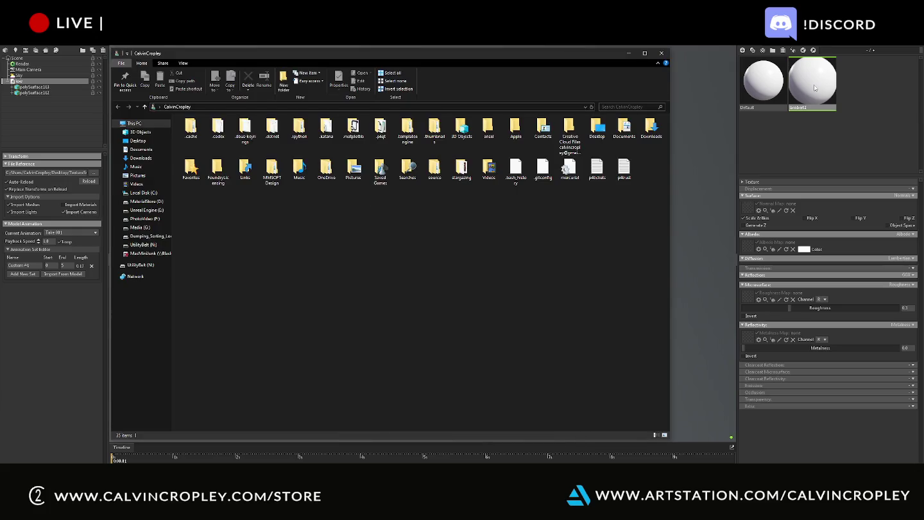
In Desktop > TextureSubstanceSkullWork > NewSkull > TB, select all five texture maps
left_click(140, 140)
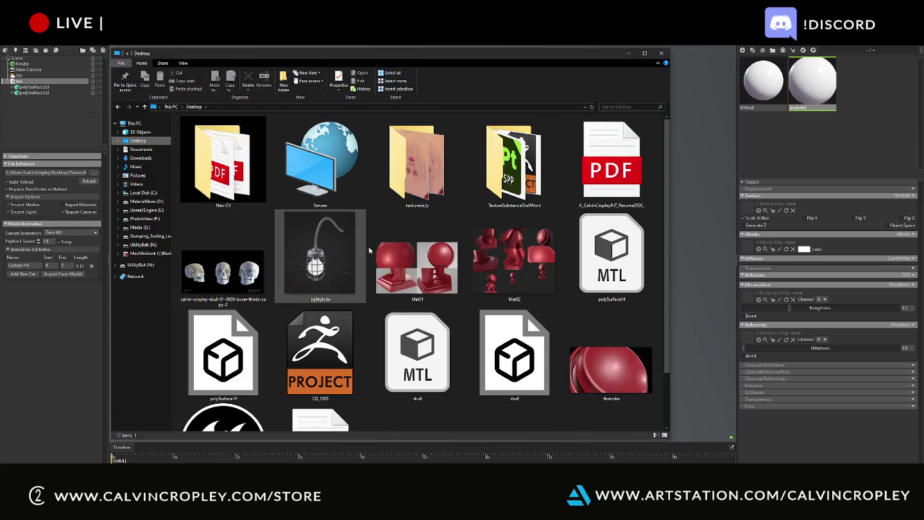
mouse_move(514, 160)
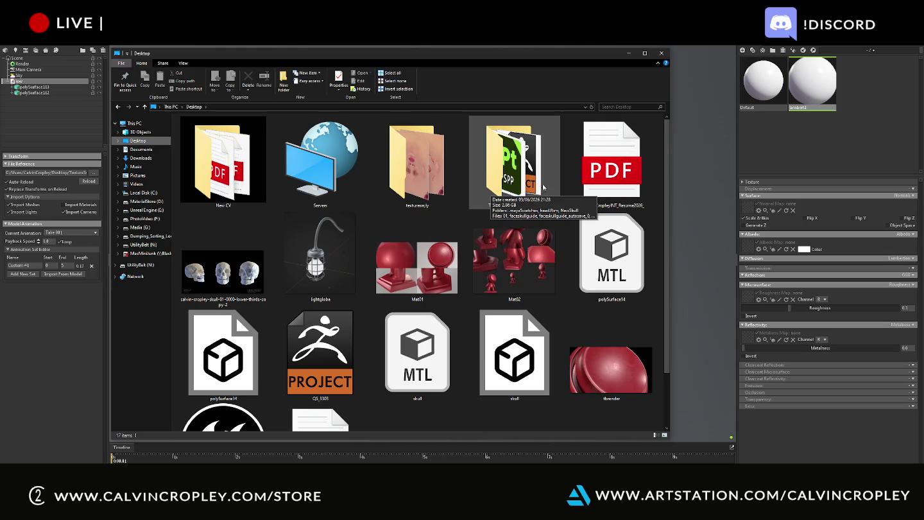
left_click(525, 179)
double_click(525, 179)
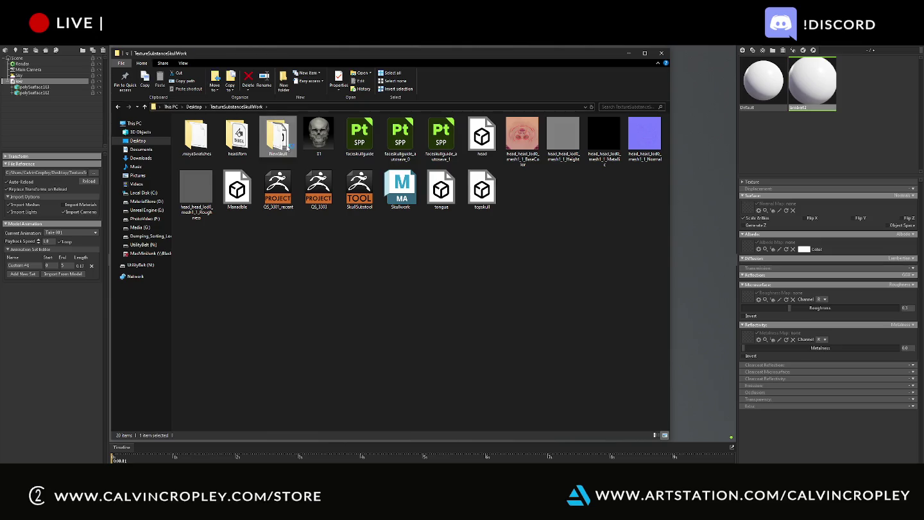
double_click(278, 136)
double_click(270, 129)
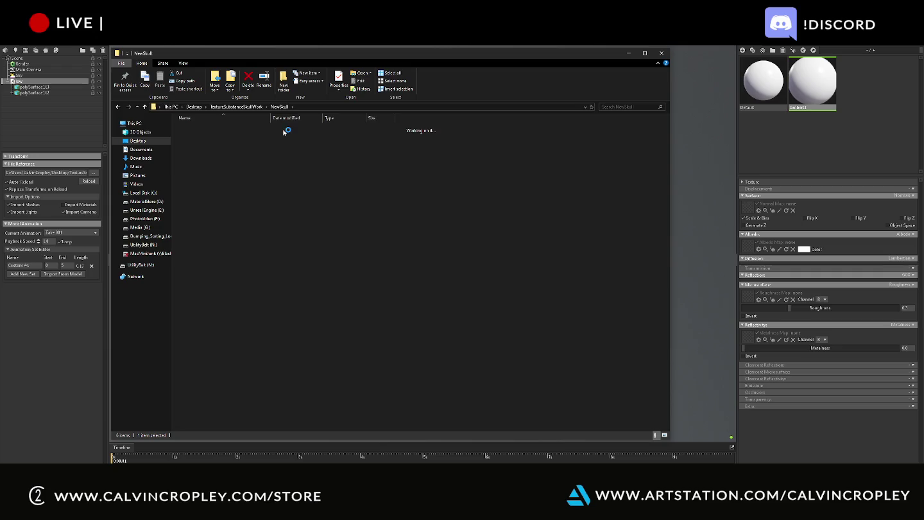
mouse_move(397, 183)
left_mouse_down()
mouse_move(192, 140)
mouse_move(668, 140)
mouse_move(818, 103)
left_mouse_up()
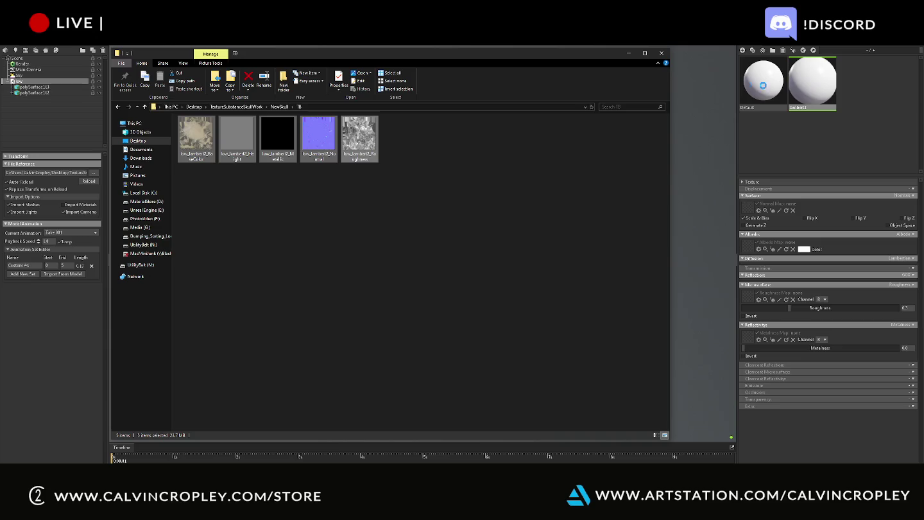
Load the five texture maps into lambert2 and orbit to inspect the bone-textured skull
left_click(661, 55)
left_click_drag(797, 109, 811, 95)
mouse_move(538, 263)
left_mouse_down()
mouse_move(506, 241)
mouse_move(534, 243)
mouse_move(371, 233)
mouse_move(432, 247)
mouse_move(476, 238)
left_mouse_up()
scroll(371, 235, "up", 3)
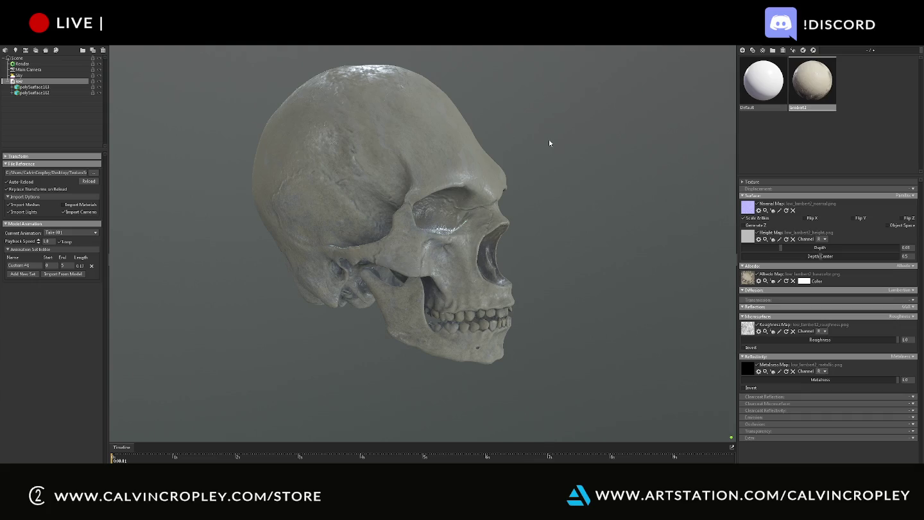
Turn on Use Ray Tracing in the Render settings and frame the whole skull
left_click_drag(549, 142, 407, 179)
middle_click_drag(431, 160, 405, 154)
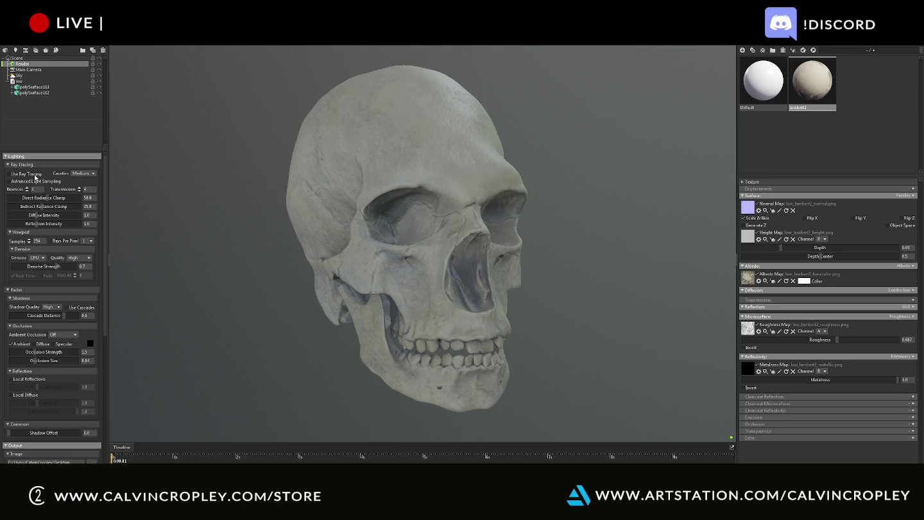
left_click(35, 175)
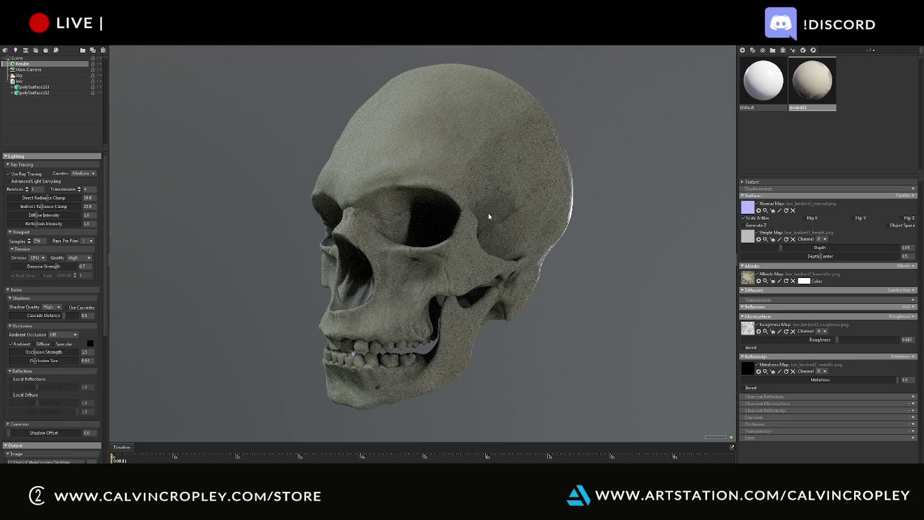
key("f")
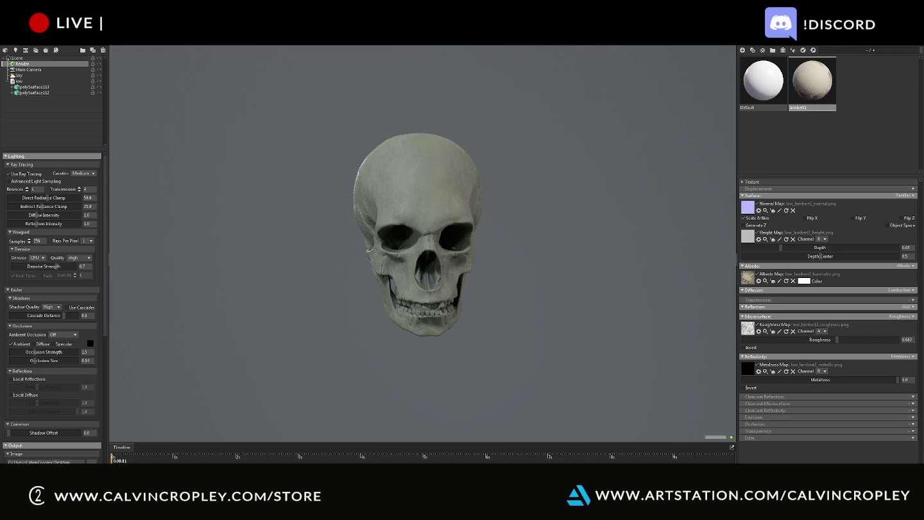